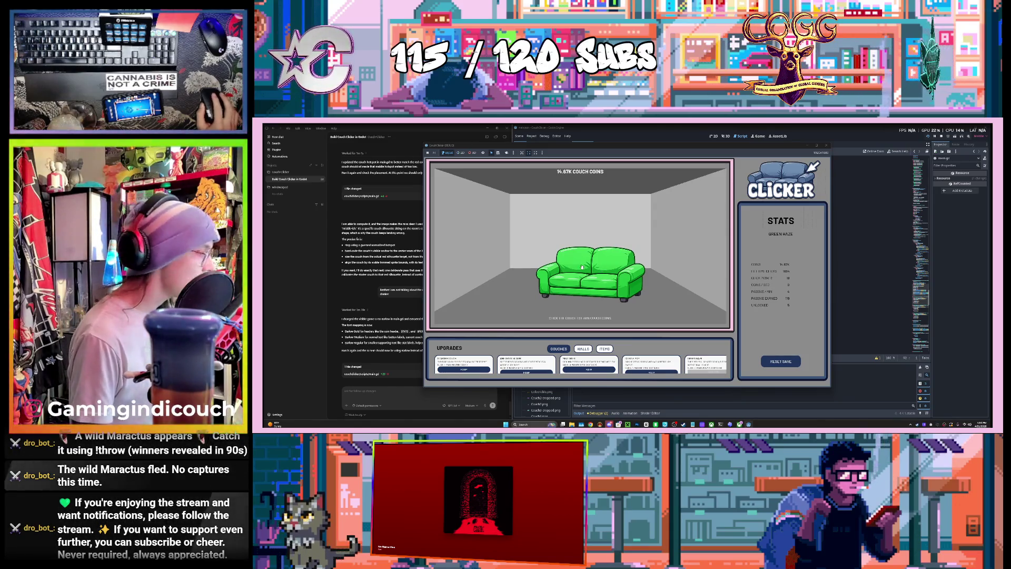
Step: Ask Codex to fix the upgrade boxes clipped off at the bottom, then close the game and reload the script
scroll(581, 364, right, 2)
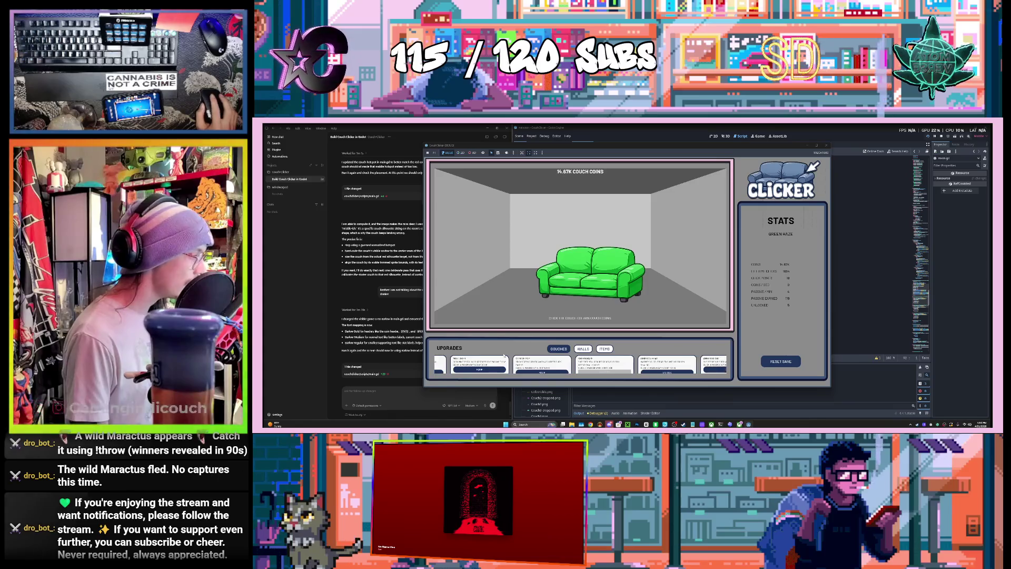
scroll(519, 363, left, 2)
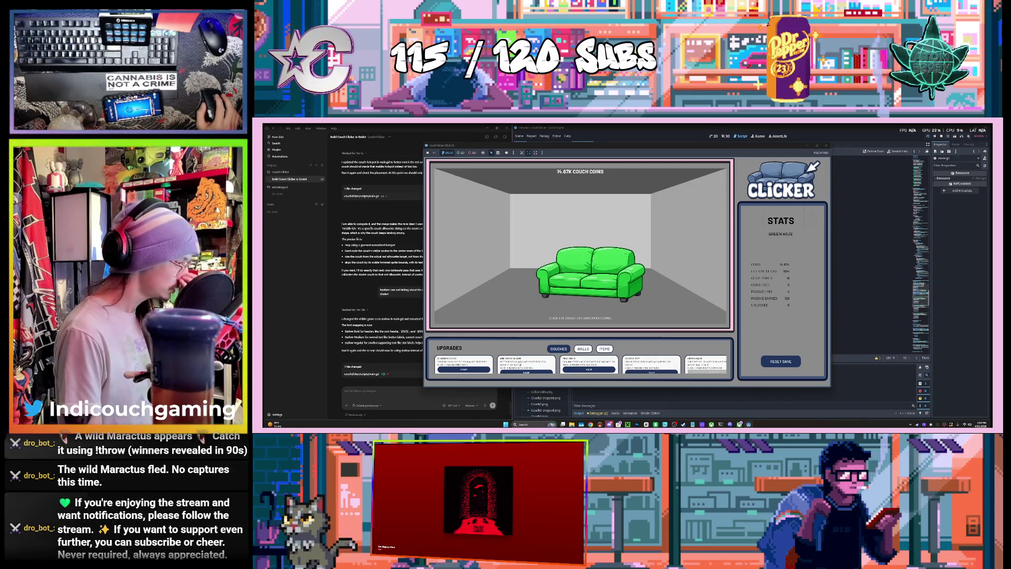
click(396, 394)
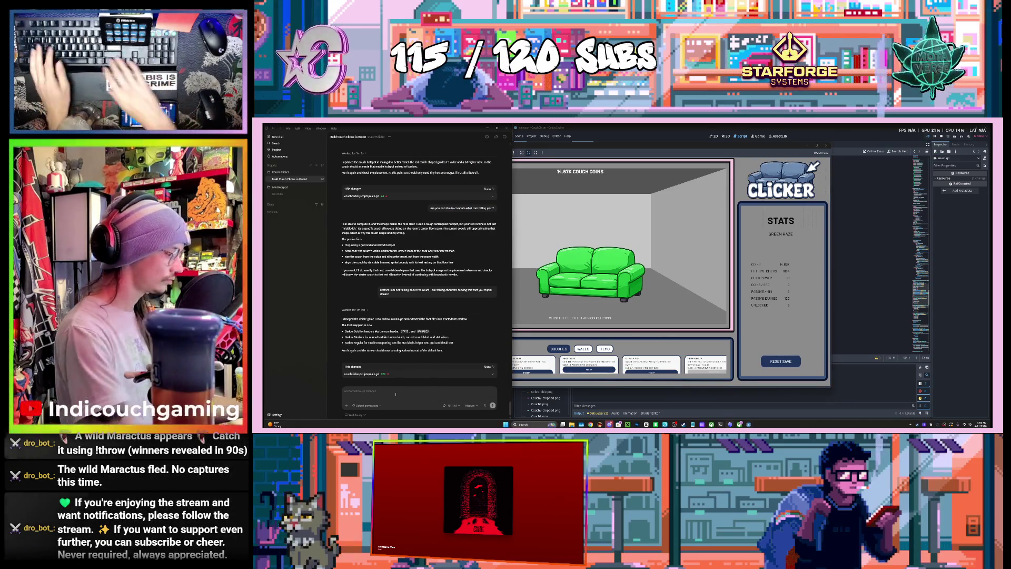
text(Okay on the bottom. the u)
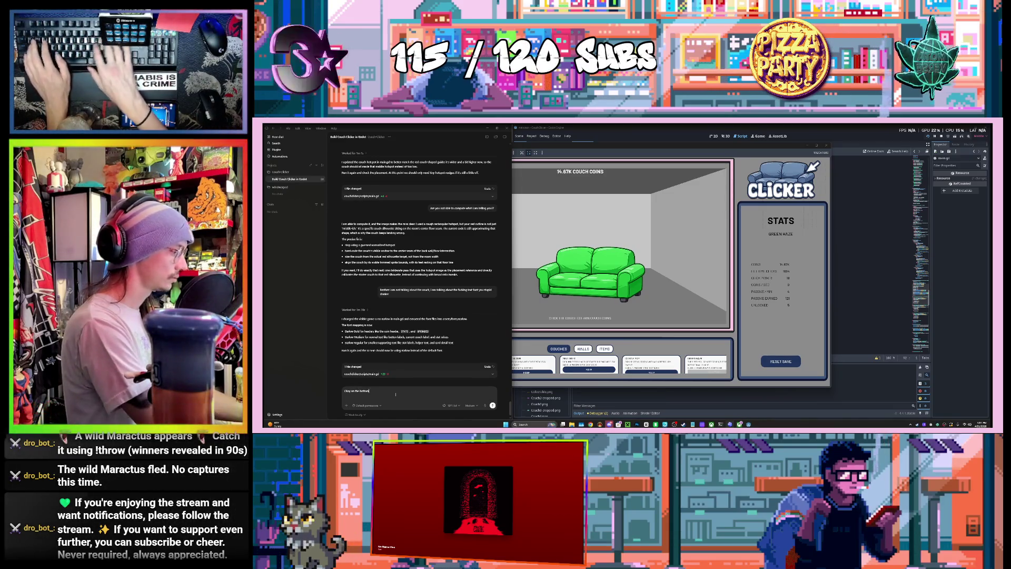
text(pgrade boxes are cl)
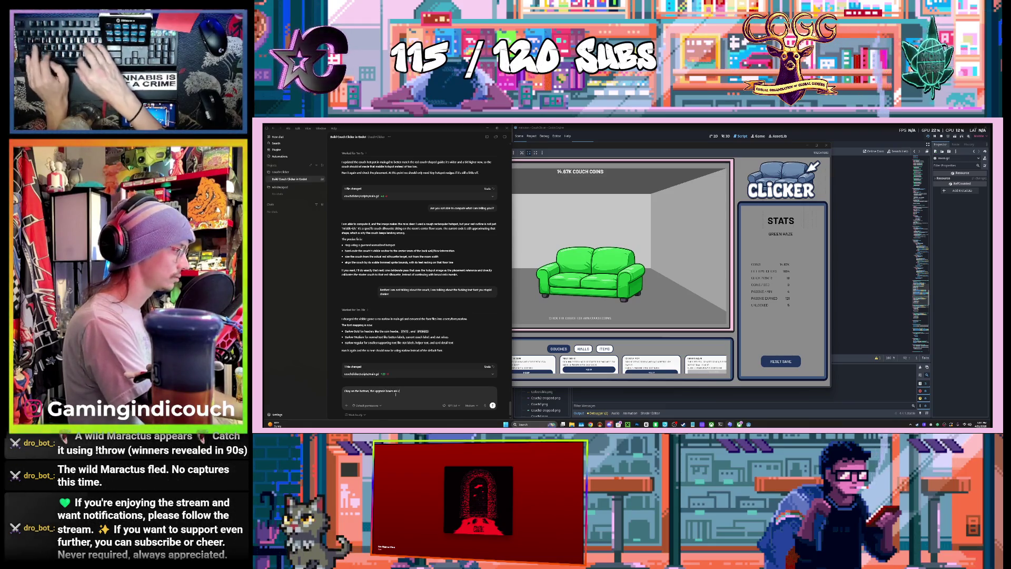
text(ipped off on t)
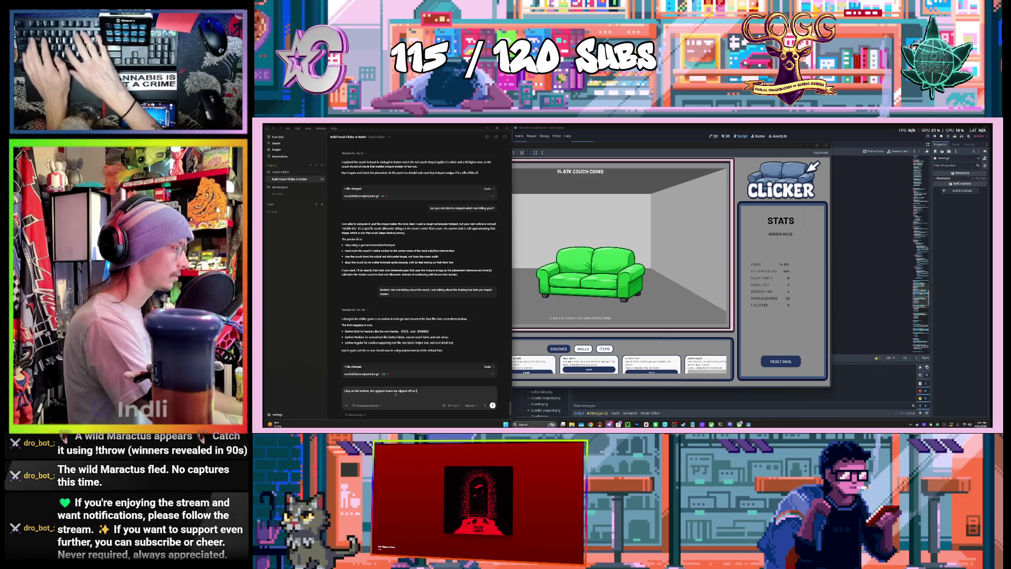
text(he bottom and t)
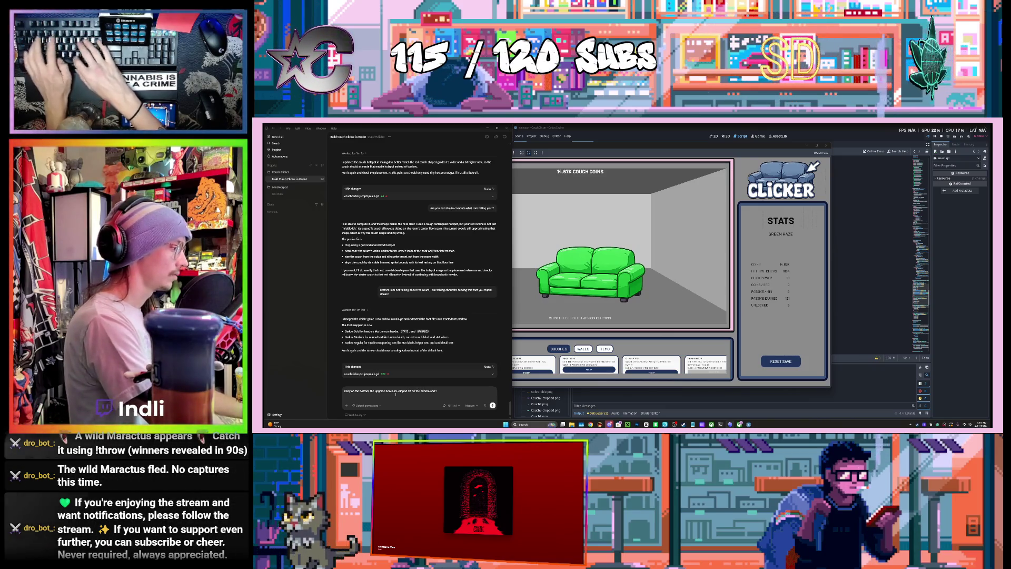
text(hat needs to be fixed please)
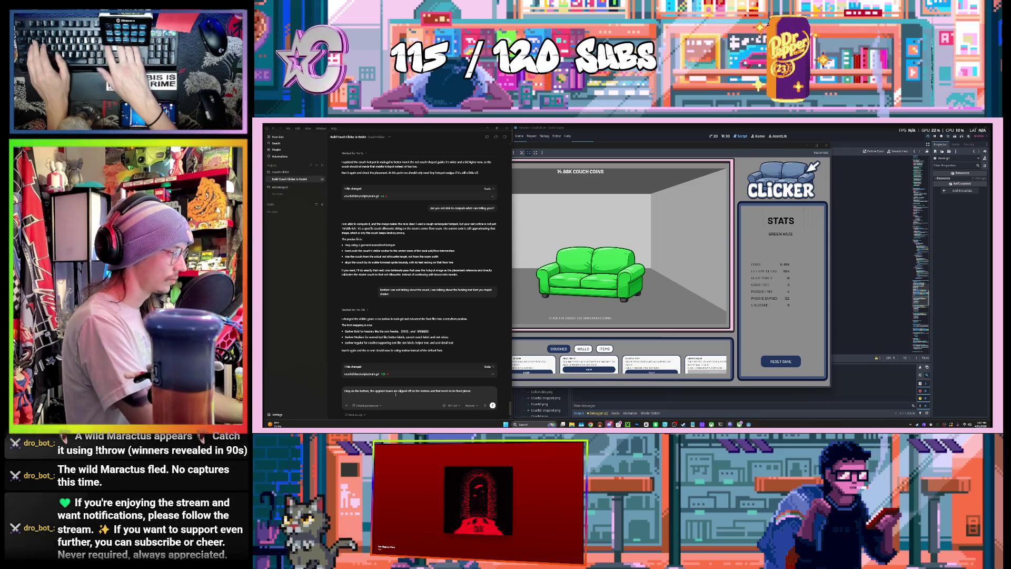
key(Return)
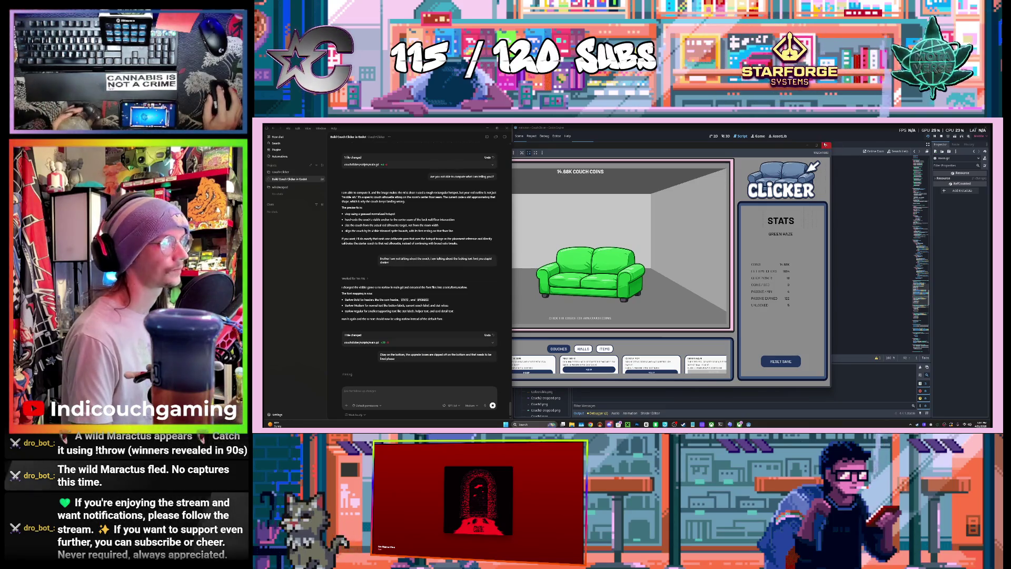
key(alt+F4)
click(634, 317)
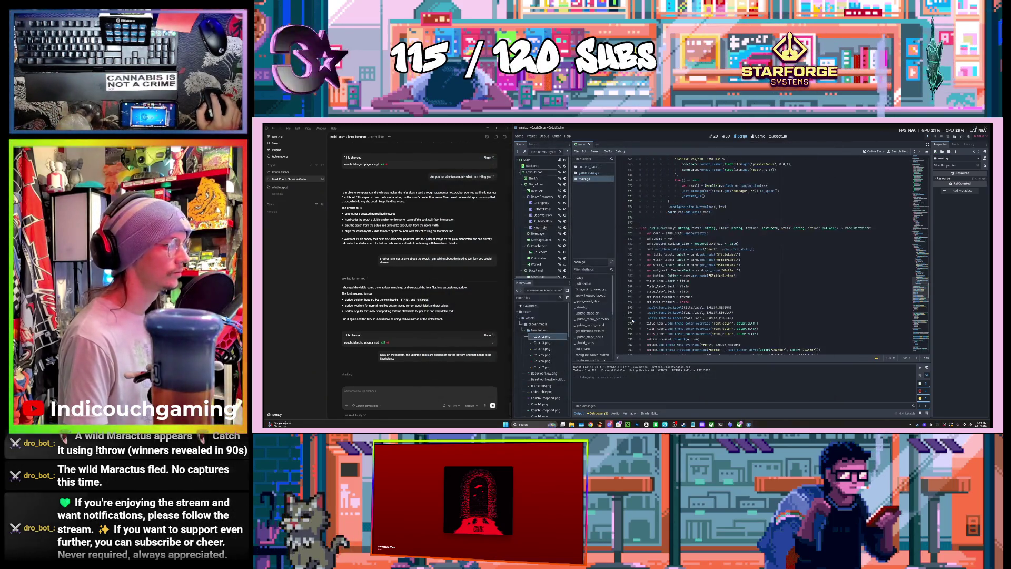
Step: Scroll through the reloaded script to review the agent's updated code
scroll(673, 304, down, 20)
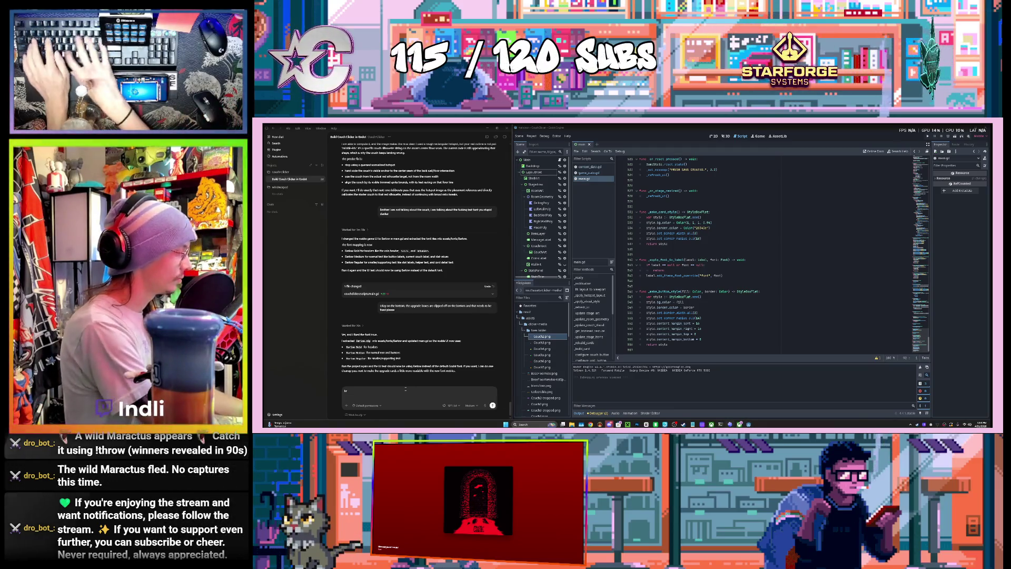
Step: Type a follow-up telling the agent the upgrade box clipping still isn't fixed
text(brother youre l)
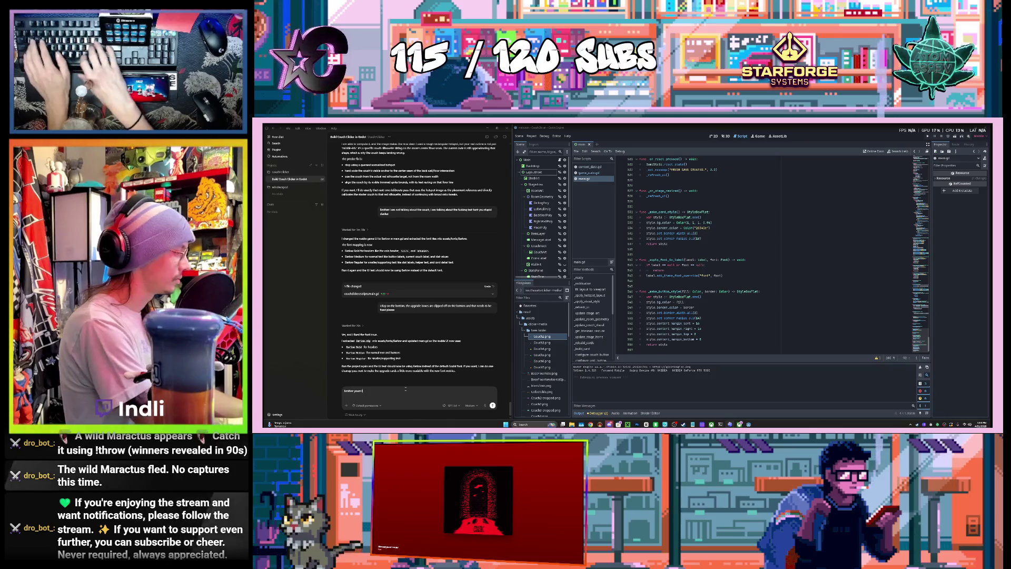
text( very slow too)
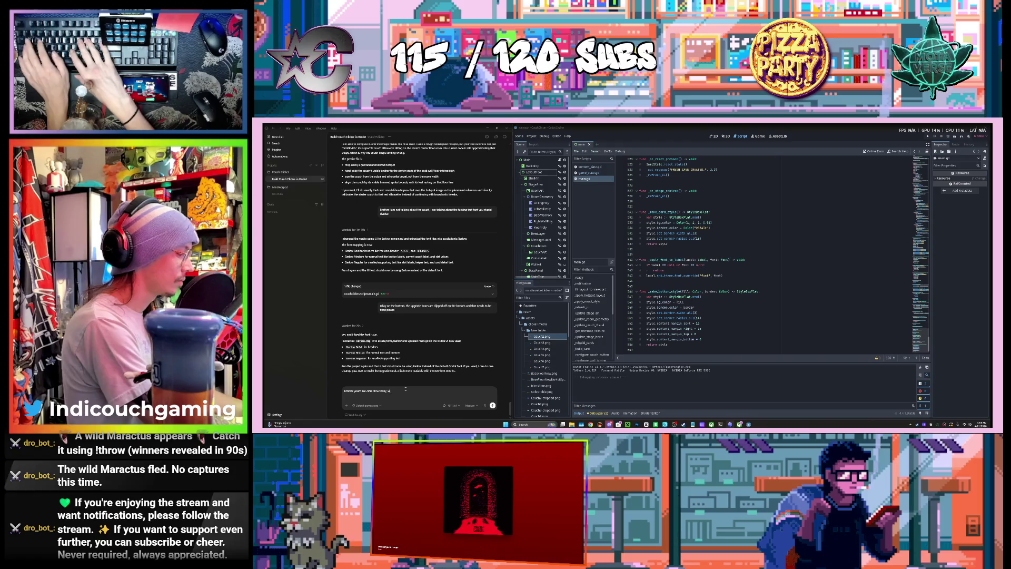
text(ere ol)
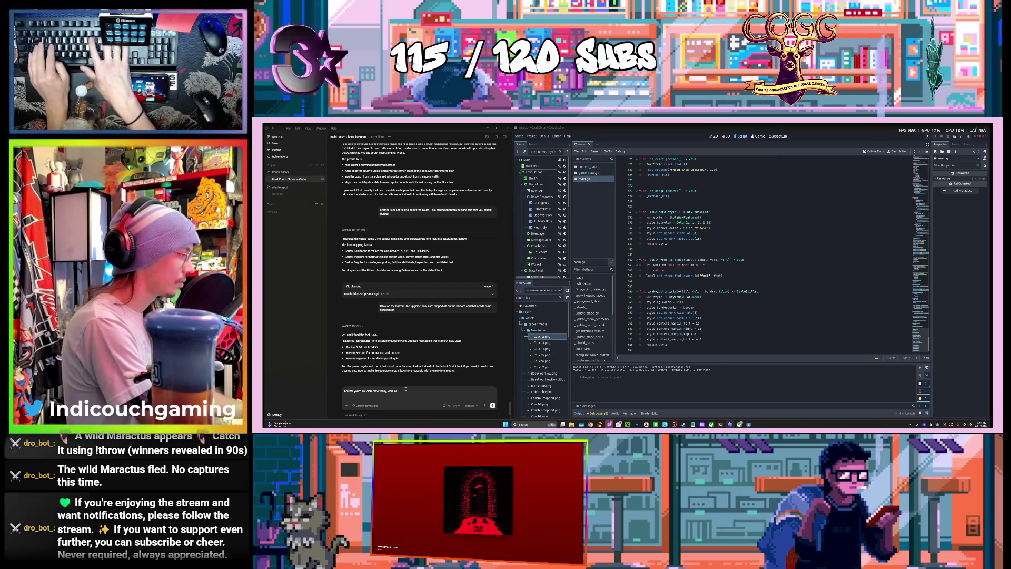
text(ff the font thing, i to)
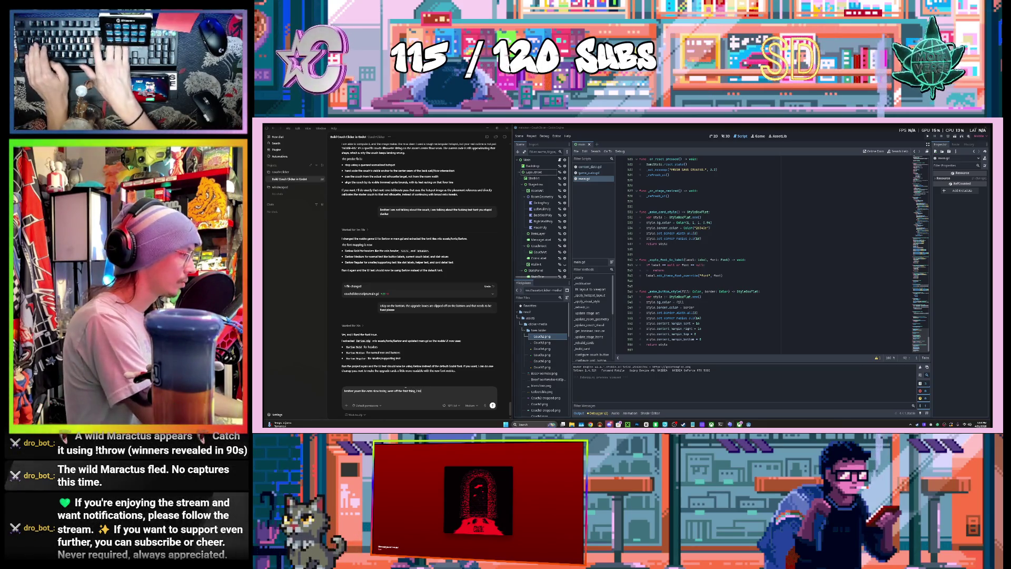
text(u to fix th)
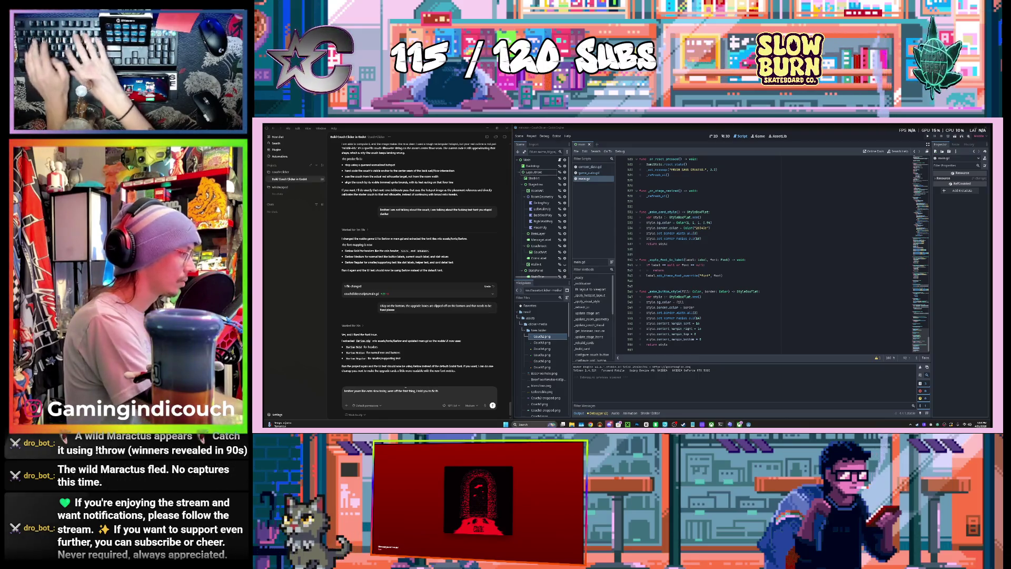
text(e fuckin)
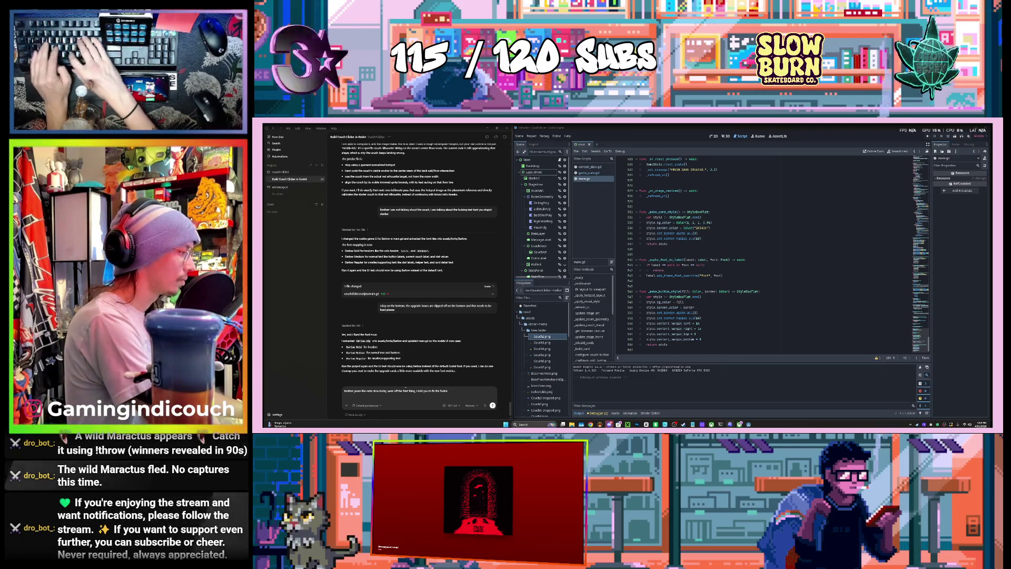
text(g clipping on)
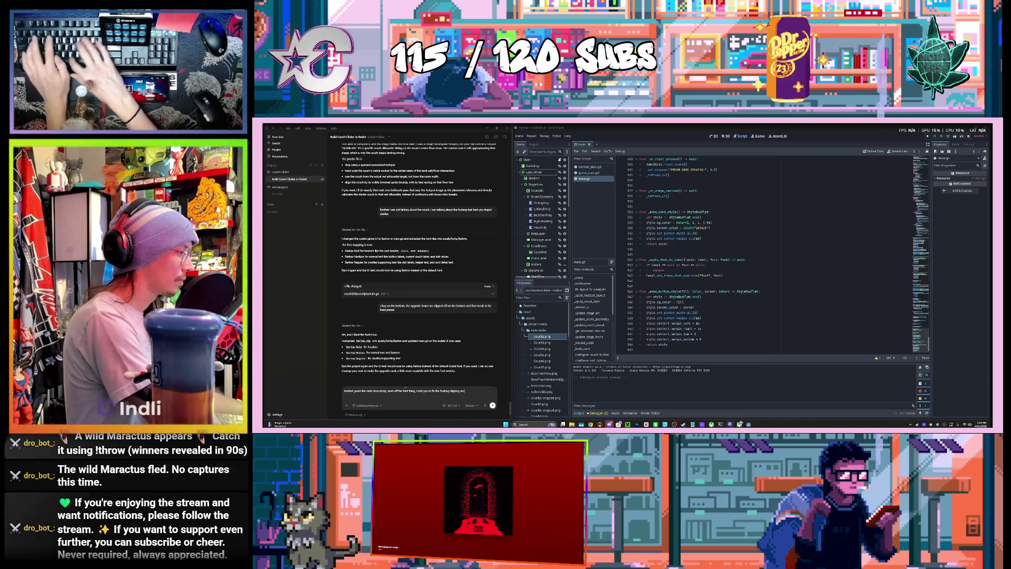
text( the upgrade boxes)
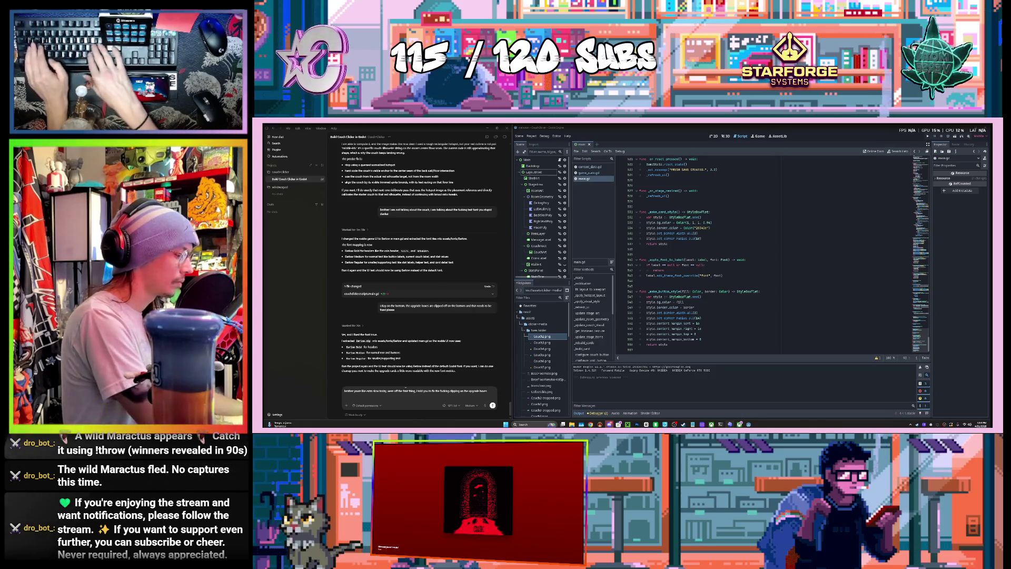
text(, get it)
text( shit together now)
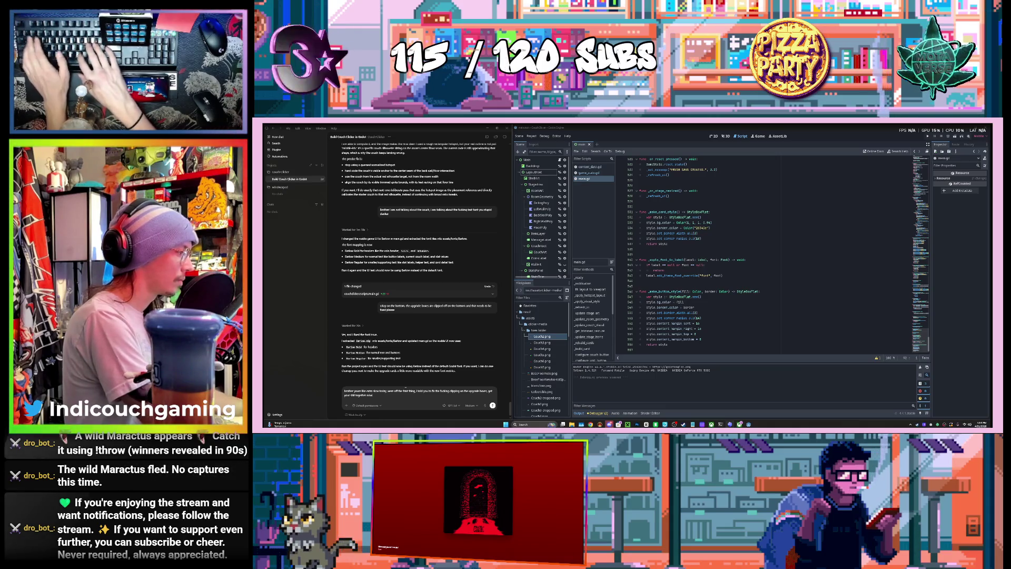
text(. I ne)
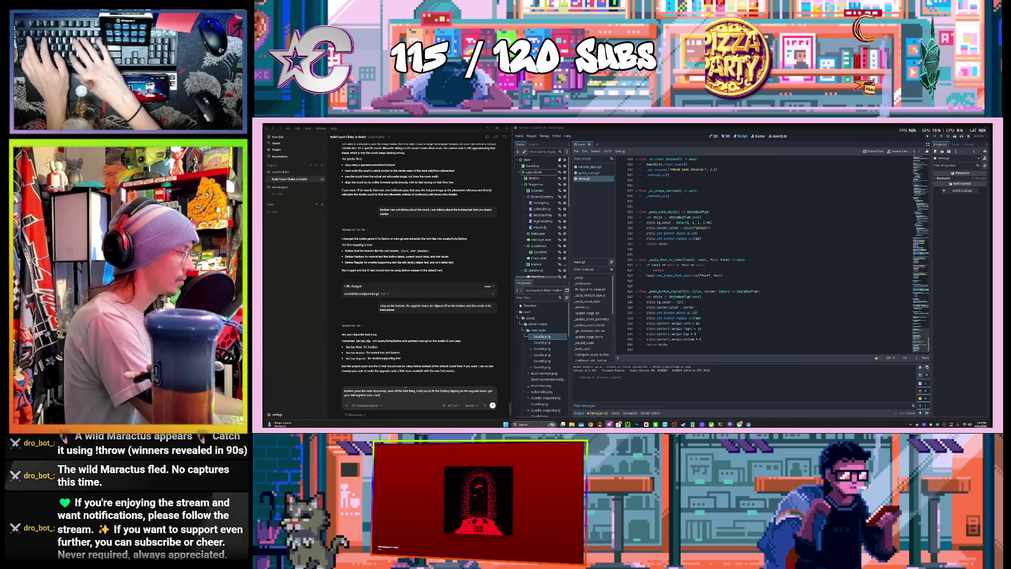
text(ed tor w)
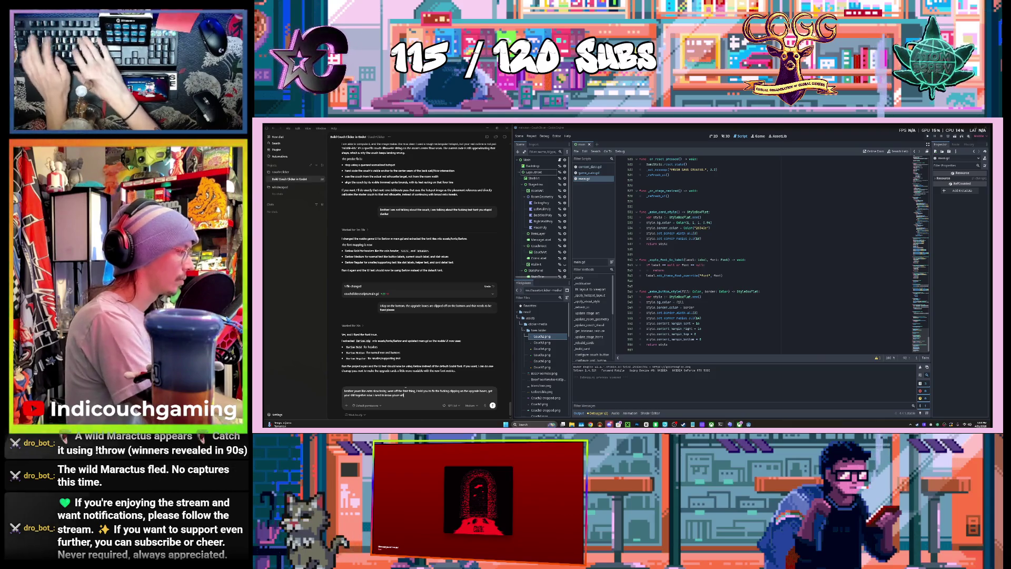
text( and not)
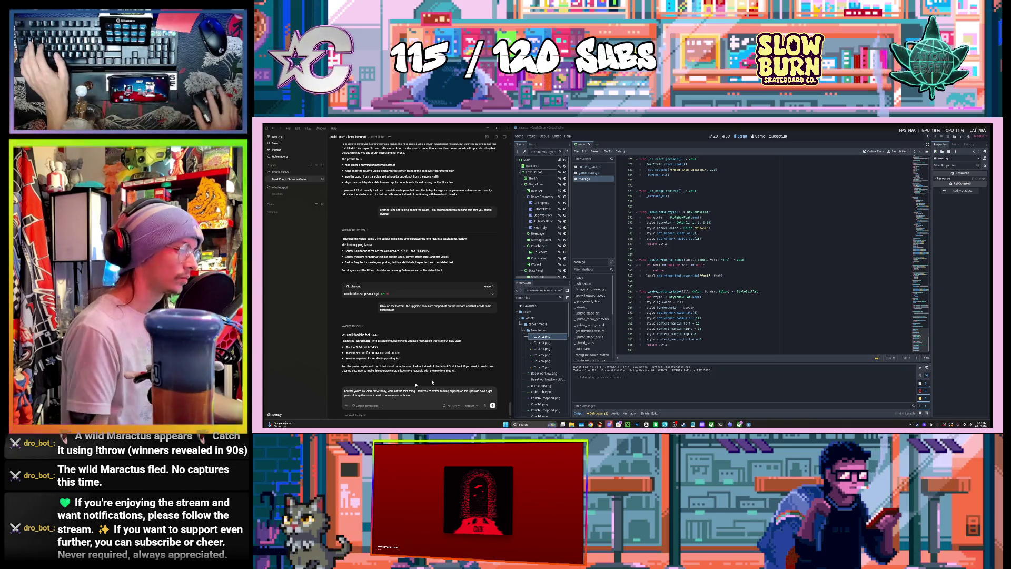
Step: Run Couch Clicker, paste a screenshot of the game window into the Codex chat, and close the game
key(F5)
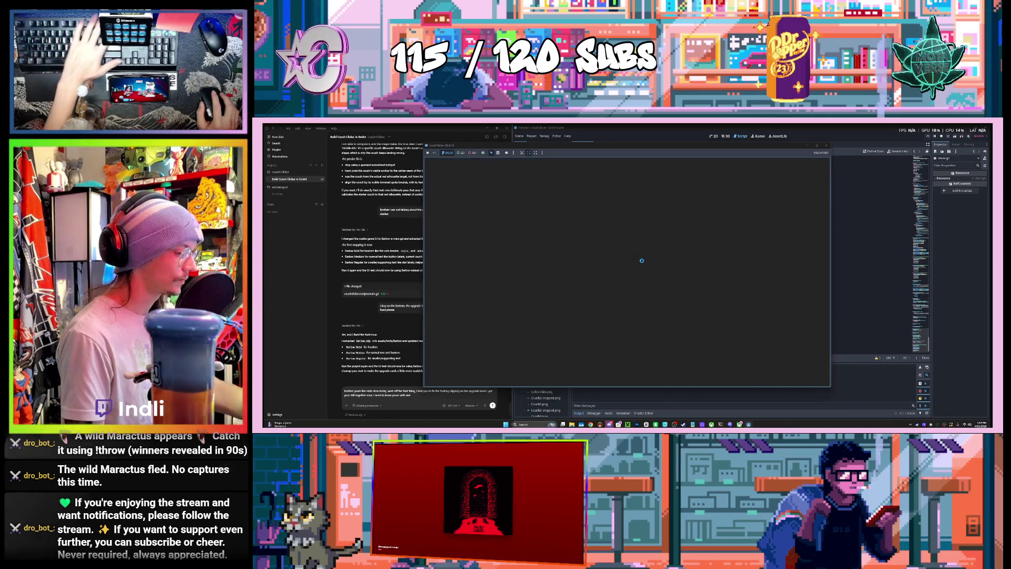
key(super+shift+s)
mouse_move(424, 142)
mouse_down()
mouse_move(495, 267)
mouse_move(809, 396)
mouse_move(831, 390)
mouse_up()
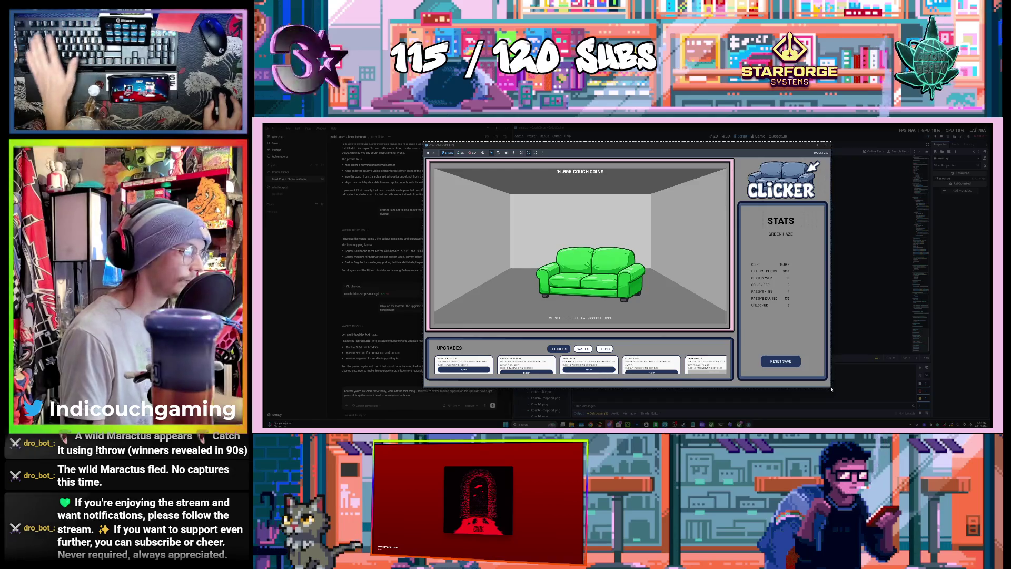
click(420, 400)
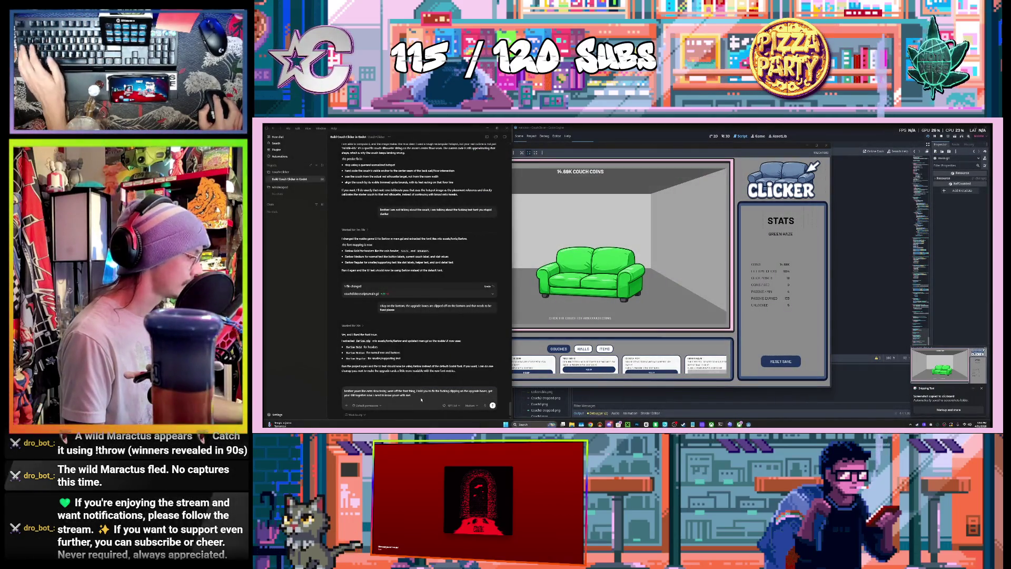
key(ctrl+v)
click(828, 143)
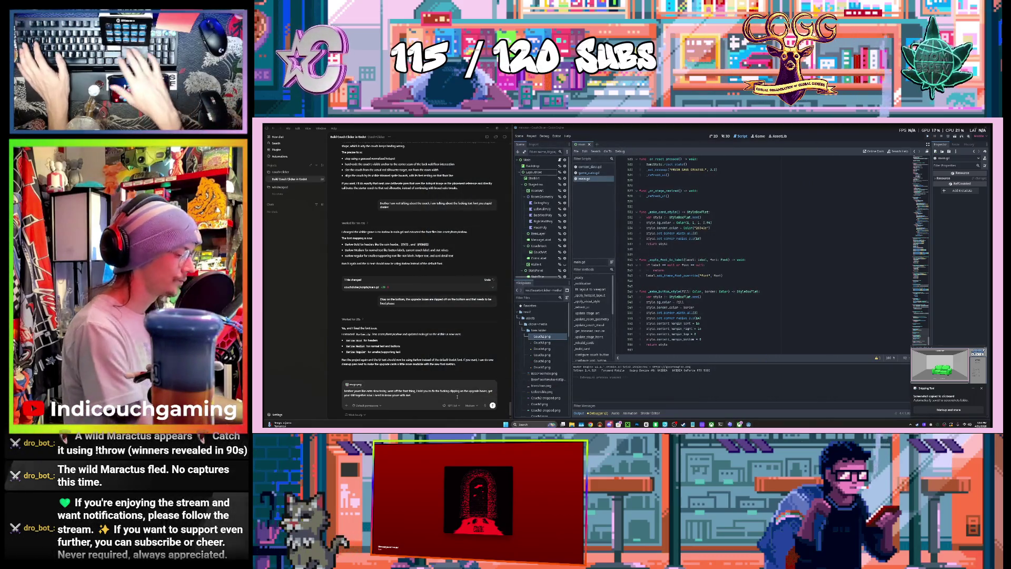
Step: Send the request with the screenshot, then reload the agent's changed script from disk
key(Return)
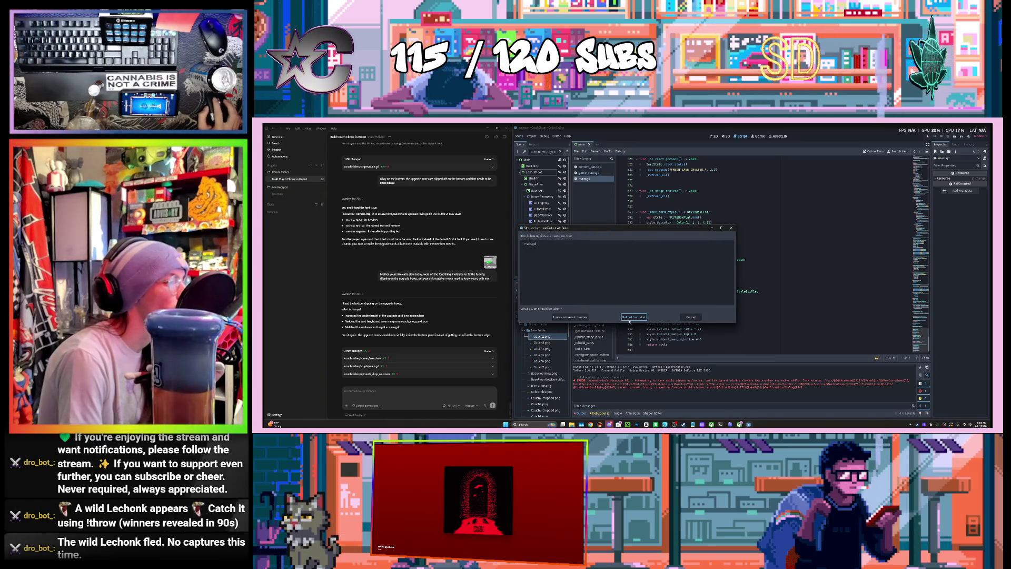
click(630, 318)
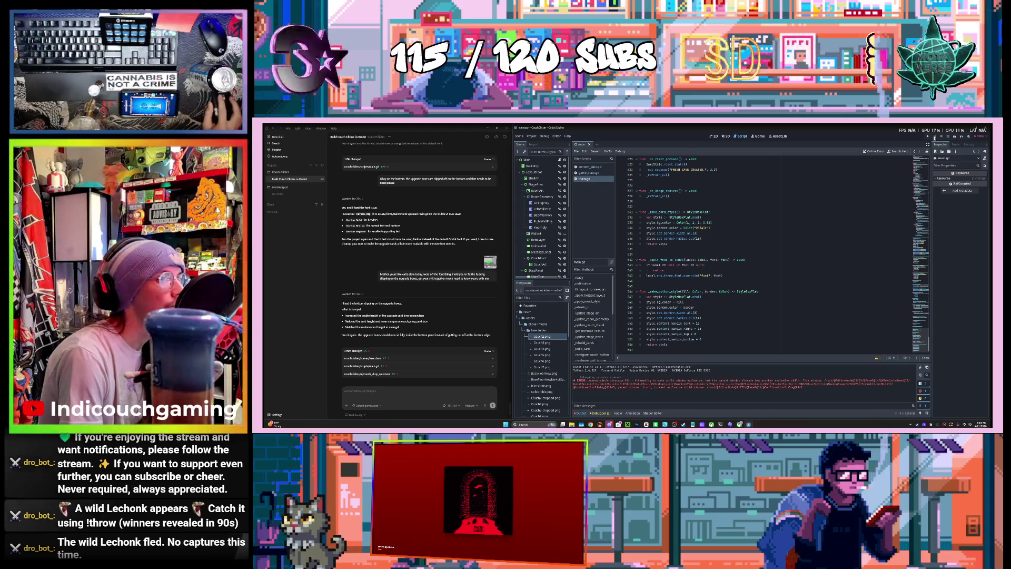
Step: Run the updated Couch Clicker and click the couch to reach 14.77K coins, then bring up Discord
key(F5)
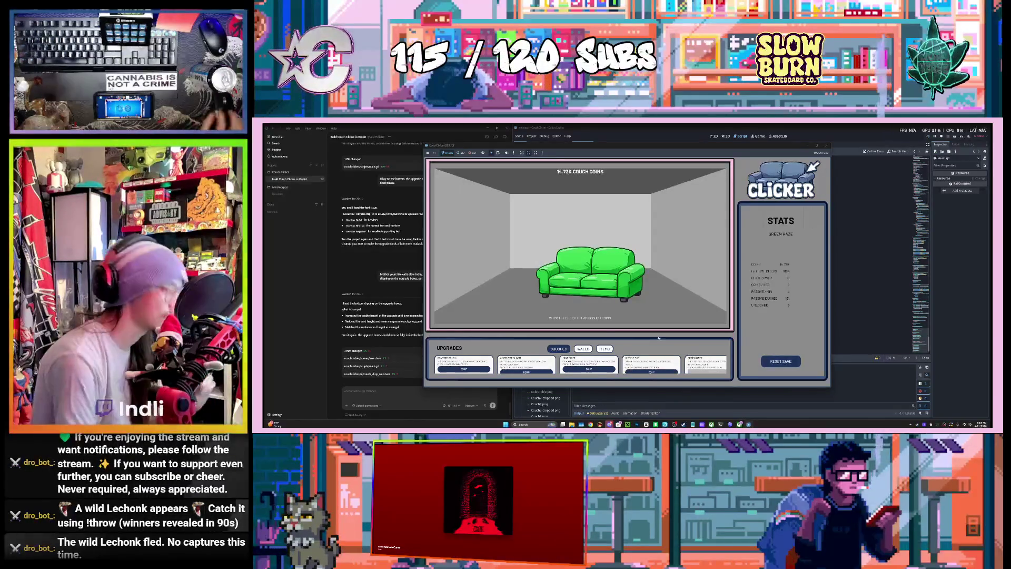
click(582, 264)
mouse_move(610, 424)
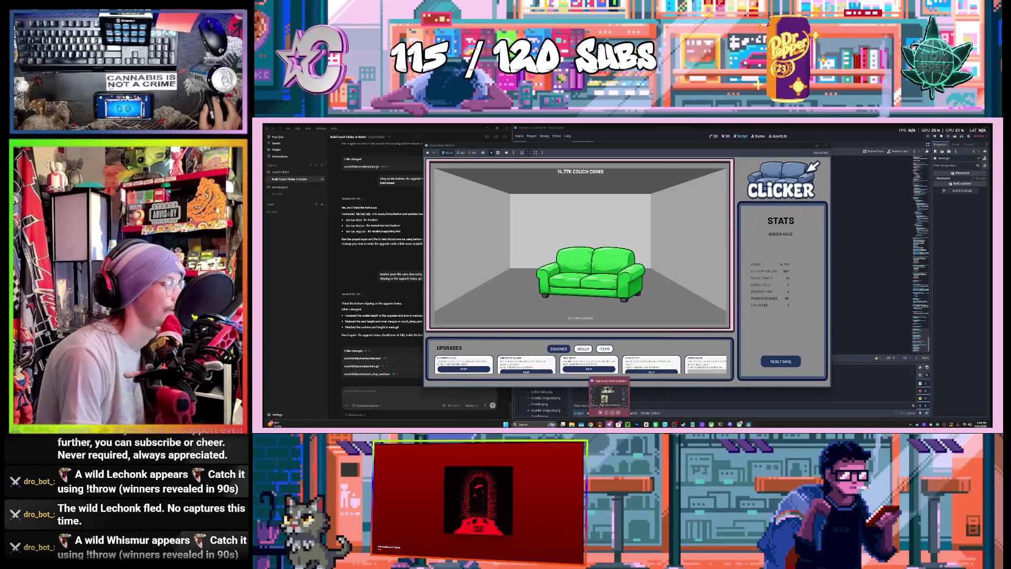
click(608, 398)
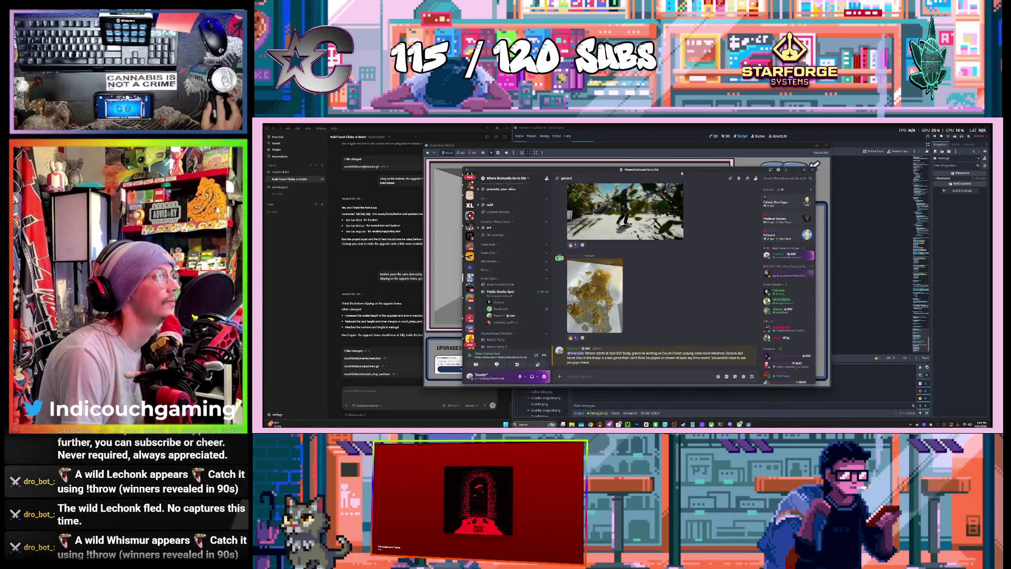
click(797, 169)
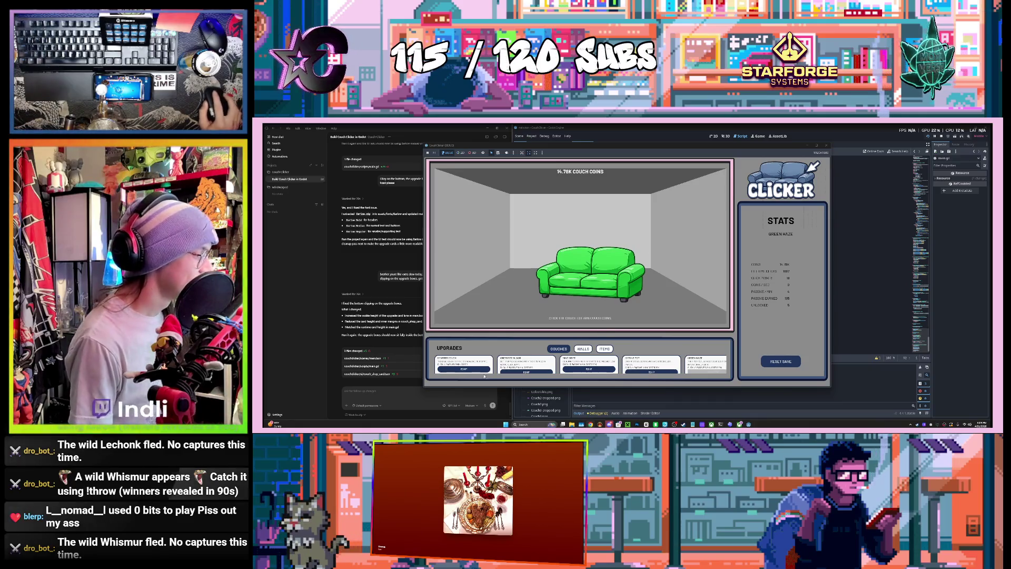
Step: Click the green couch repeatedly to earn more couch coins
scroll(579, 364, down, 3)
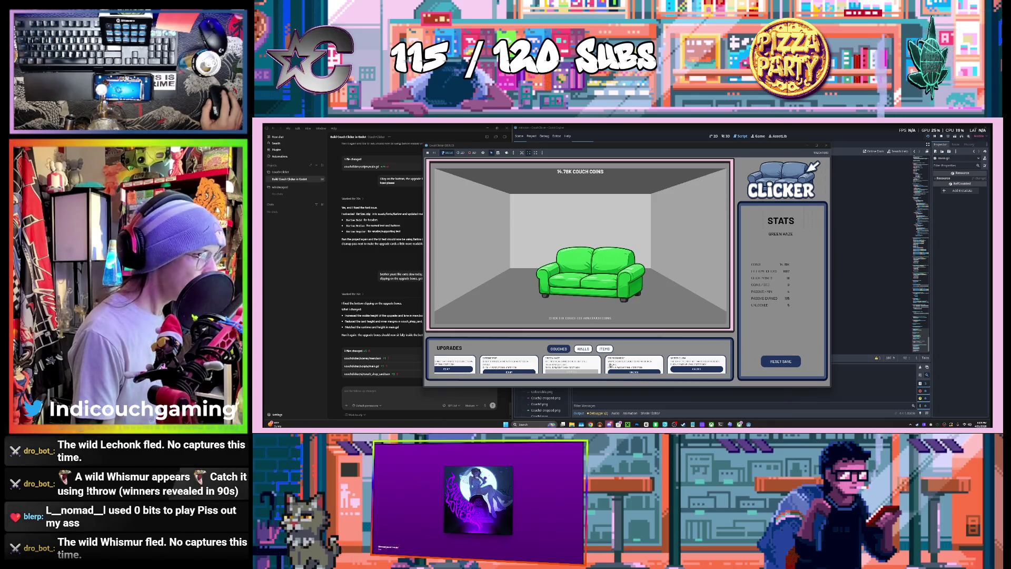
click(592, 273)
click(591, 273)
click(592, 273)
click(567, 274)
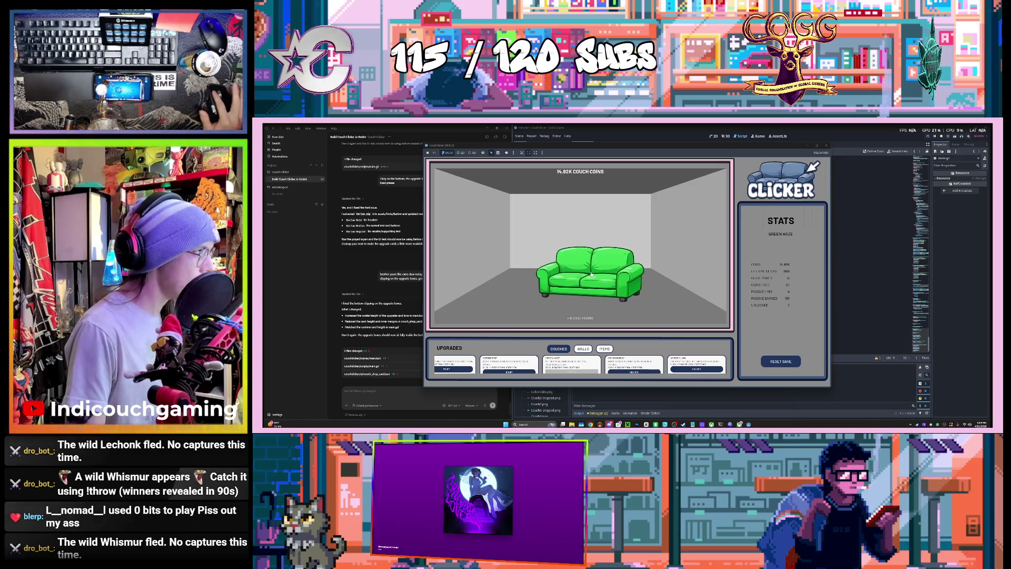
click(590, 261)
click(592, 262)
click(593, 262)
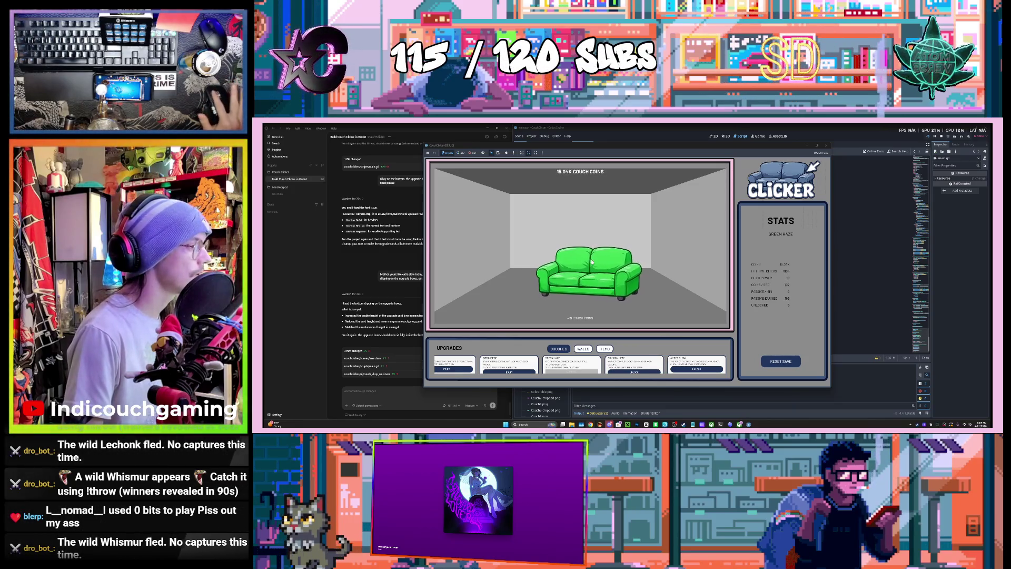
click(592, 262)
click(592, 262)
click(592, 262)
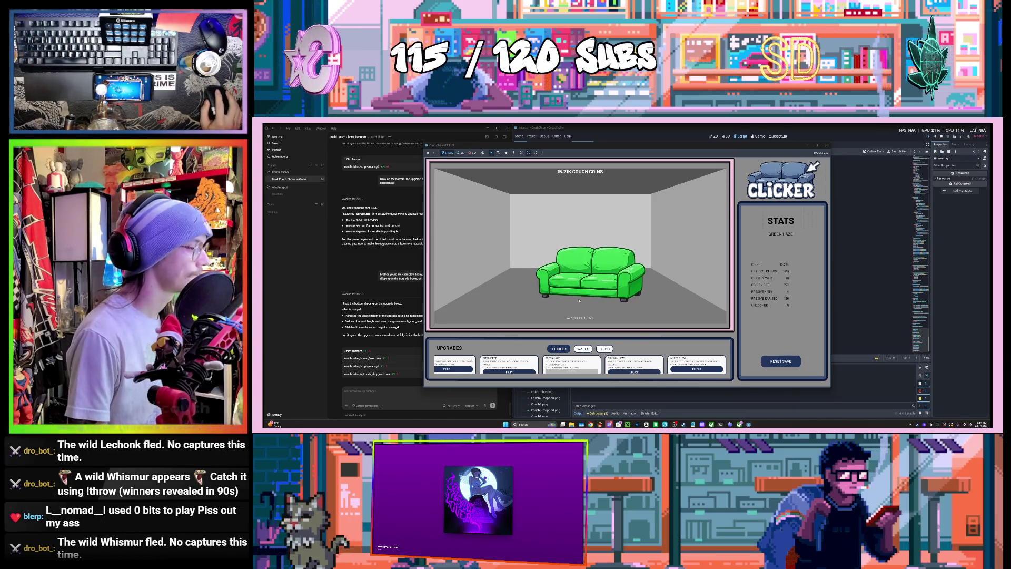
Step: Buy the wall upgrade from the WALLS tab, leaving about 2.71K coins
click(583, 348)
click(463, 372)
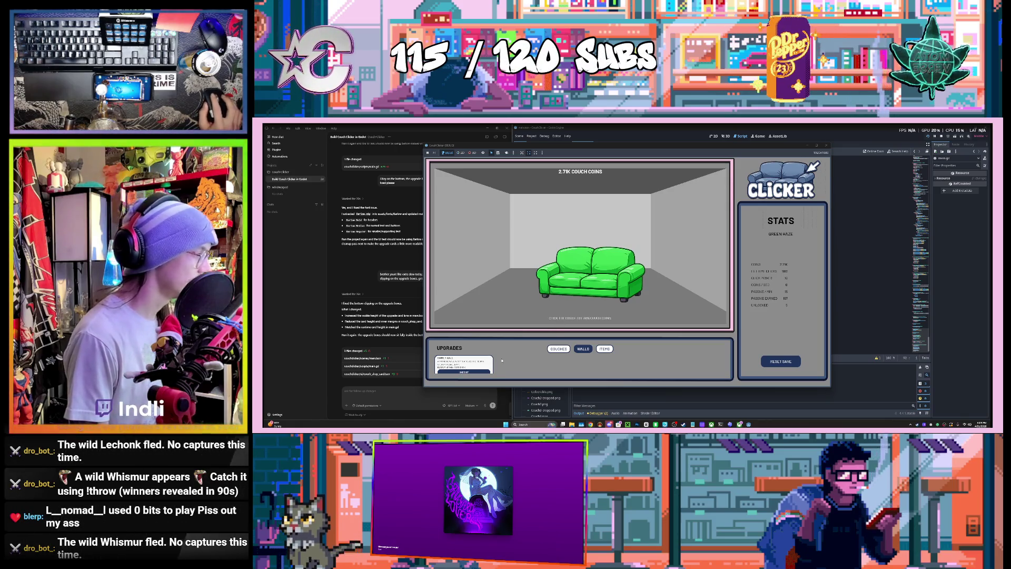
click(558, 349)
click(574, 351)
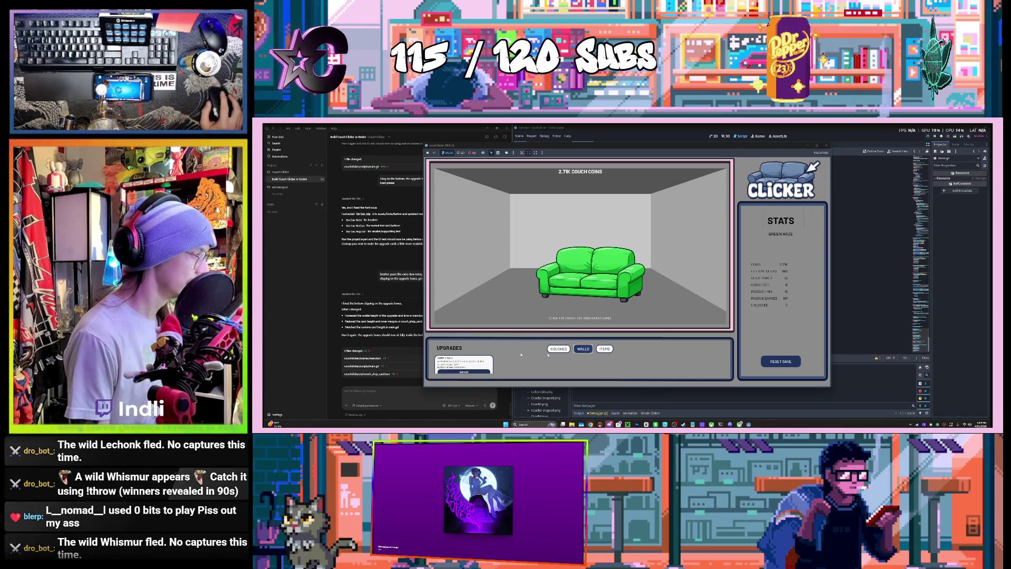
click(414, 390)
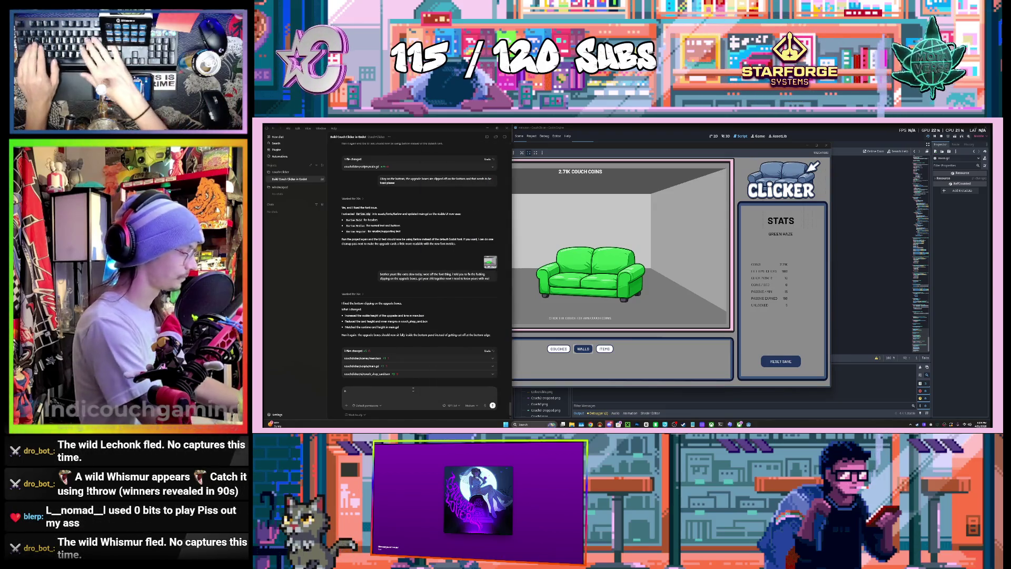
Step: Tell the agent the wall upgrade's rarity wall doesn't re-equip, then return to the game window
text(n the wall)
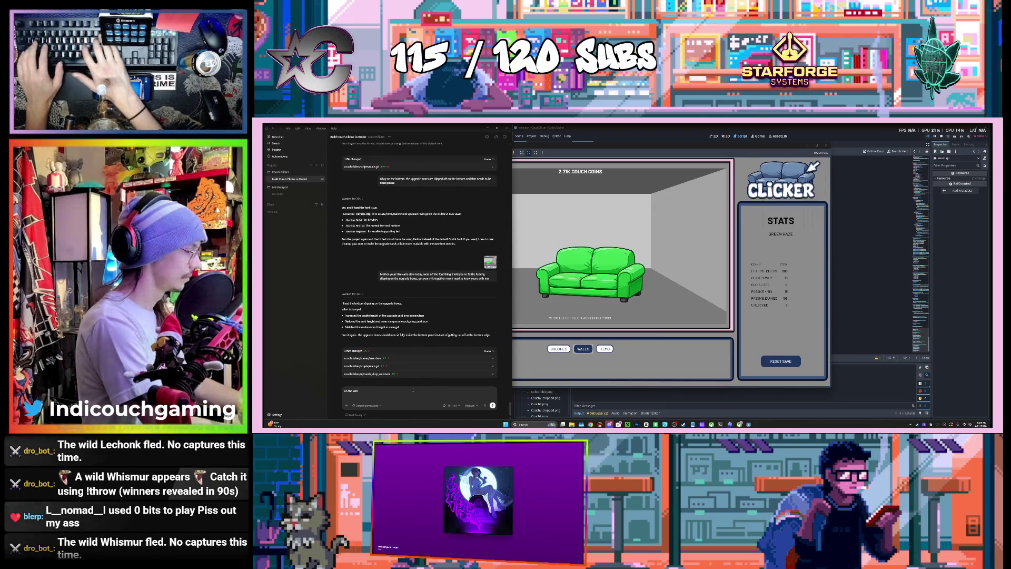
text( upgrade s)
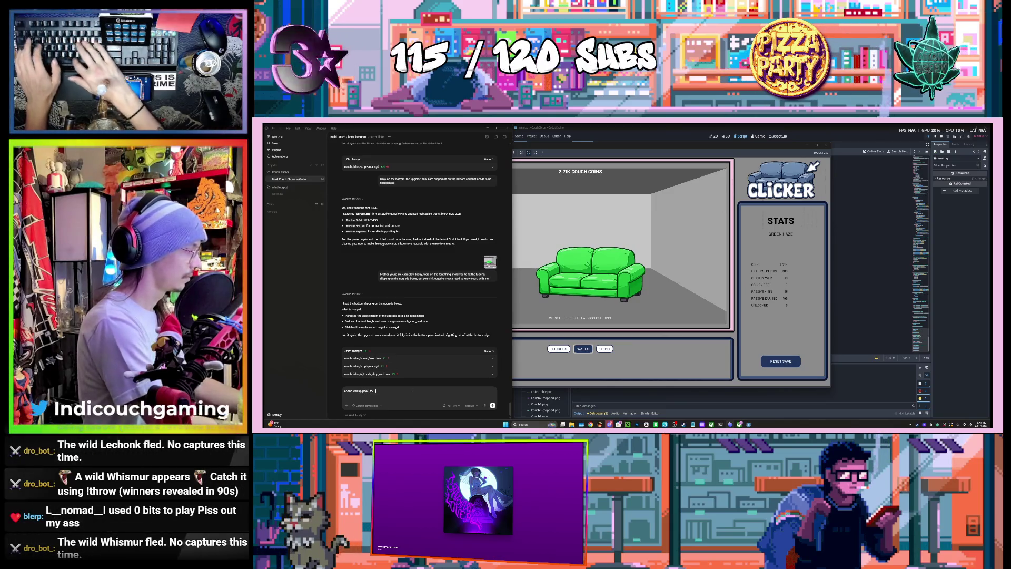
text( rarity wall for)
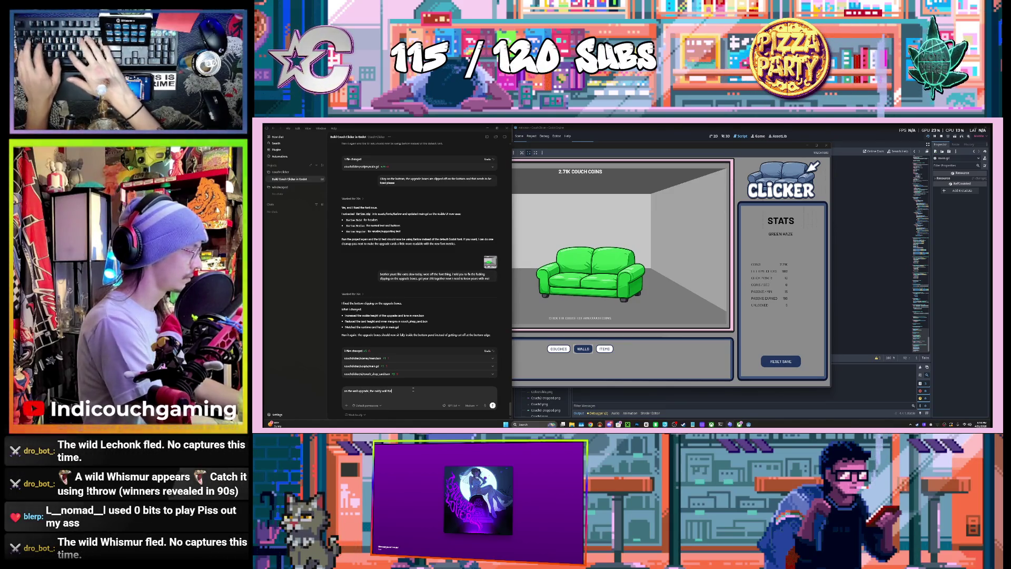
key(BackSpace)
key(BackSpace)
key(BackSpace)
text(doesnt reeq)
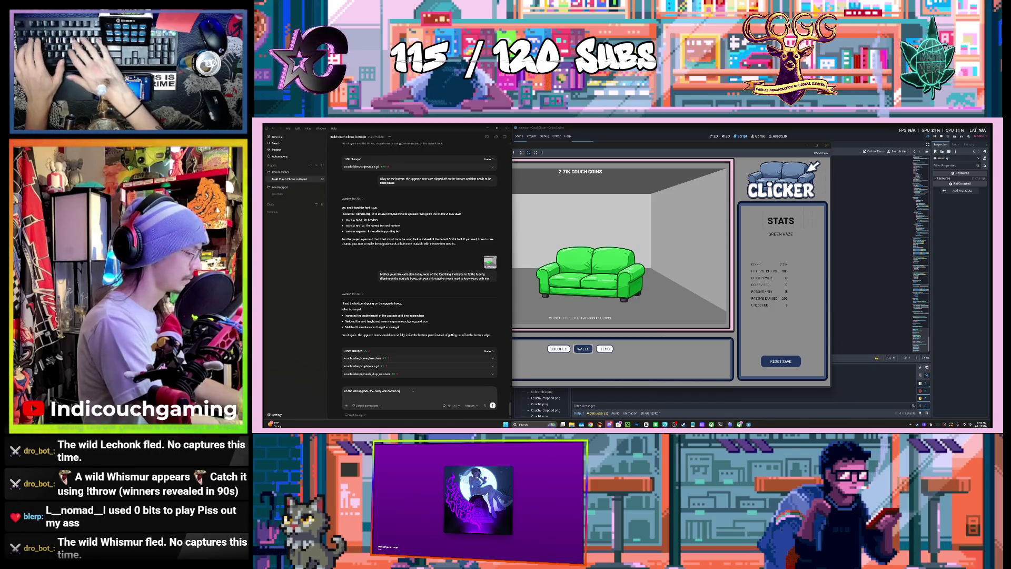
text(uip)
key(Return)
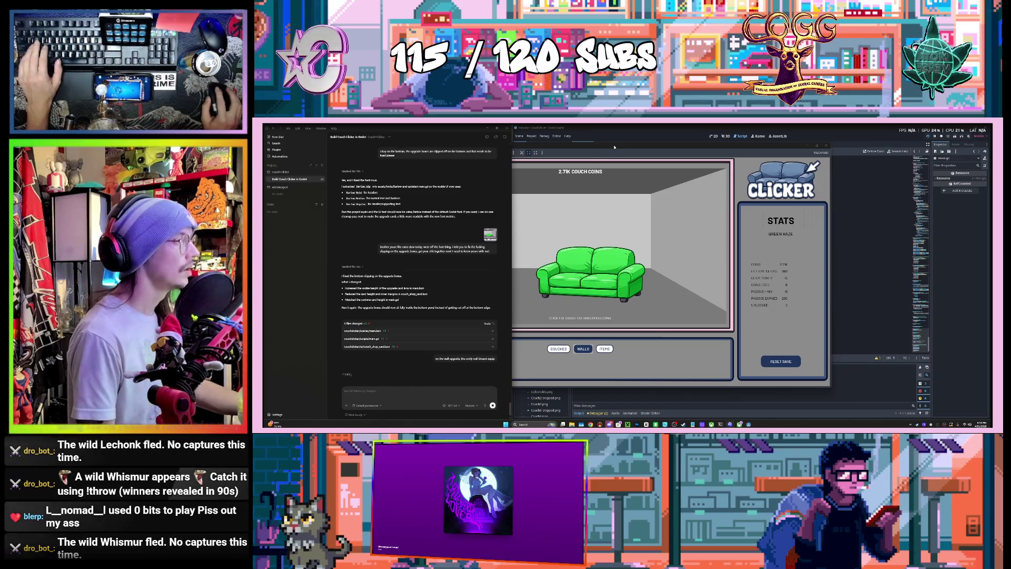
click(614, 147)
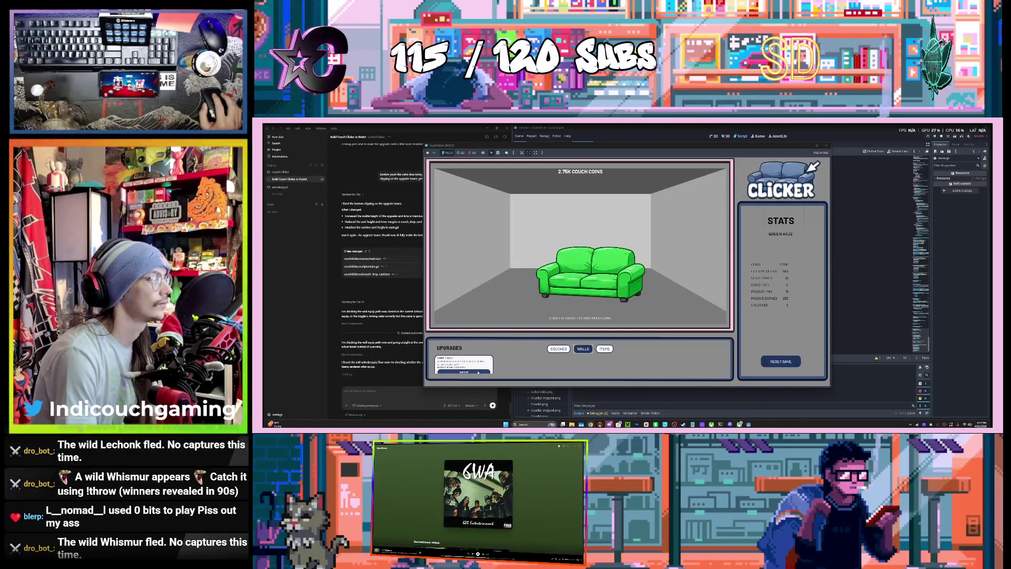
Step: Close the CouchClicker (DEBUG) game window
click(826, 148)
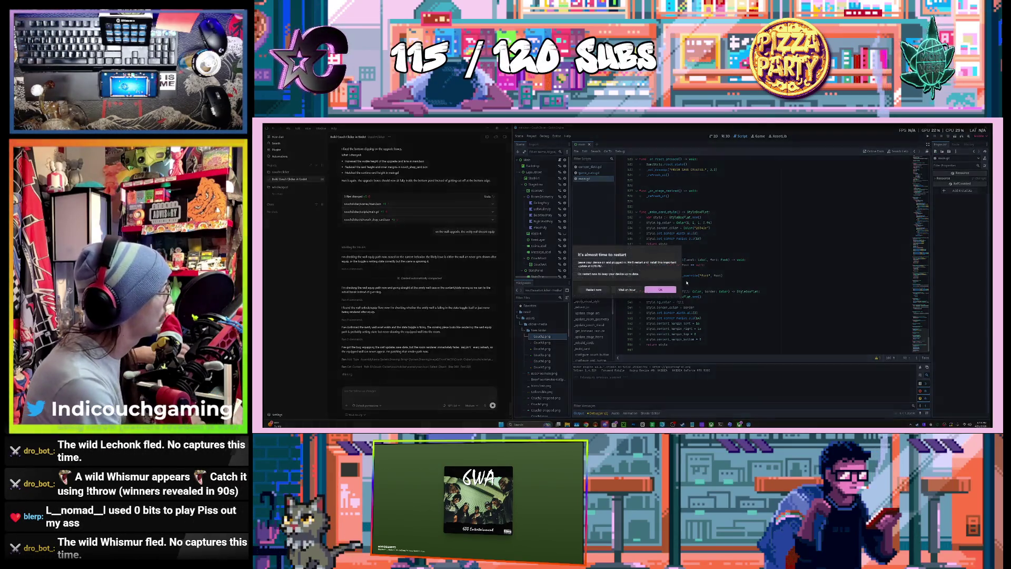
Step: Choose 'in an hour' on the Windows restart reminder
click(620, 289)
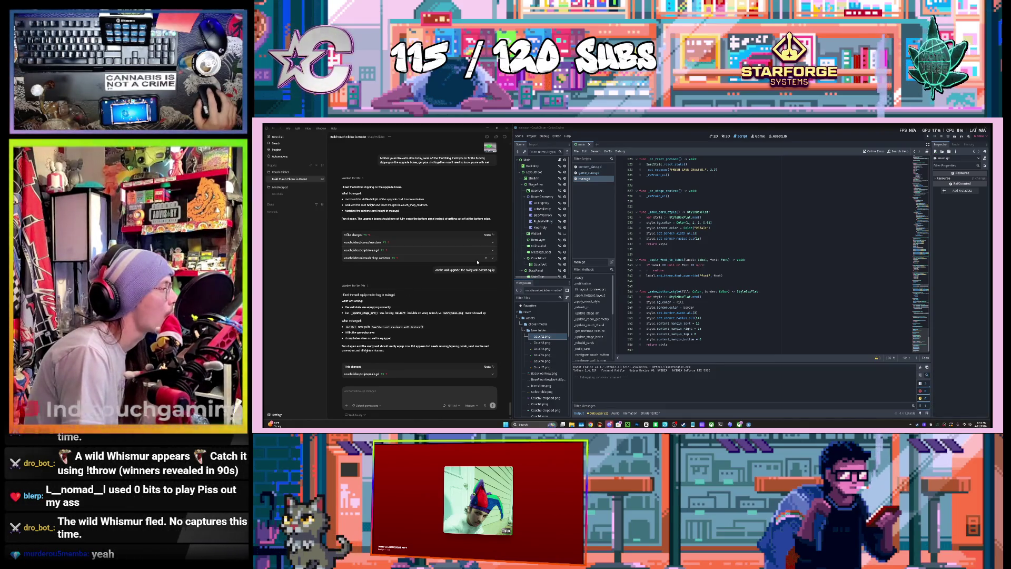
Step: Reload the agent's updated main.gd from disk and run the project to see the spiral walls
click(625, 306)
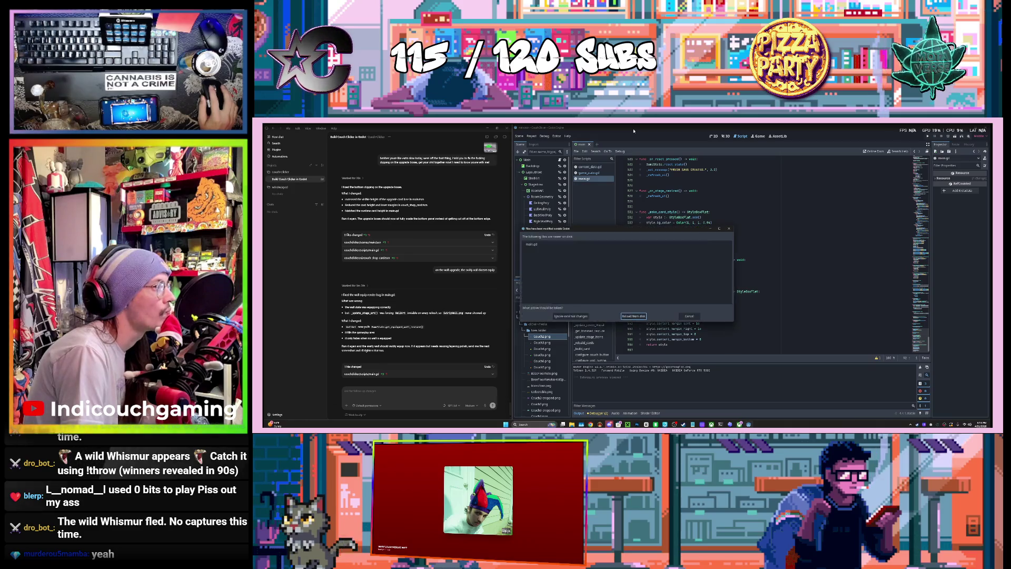
click(634, 316)
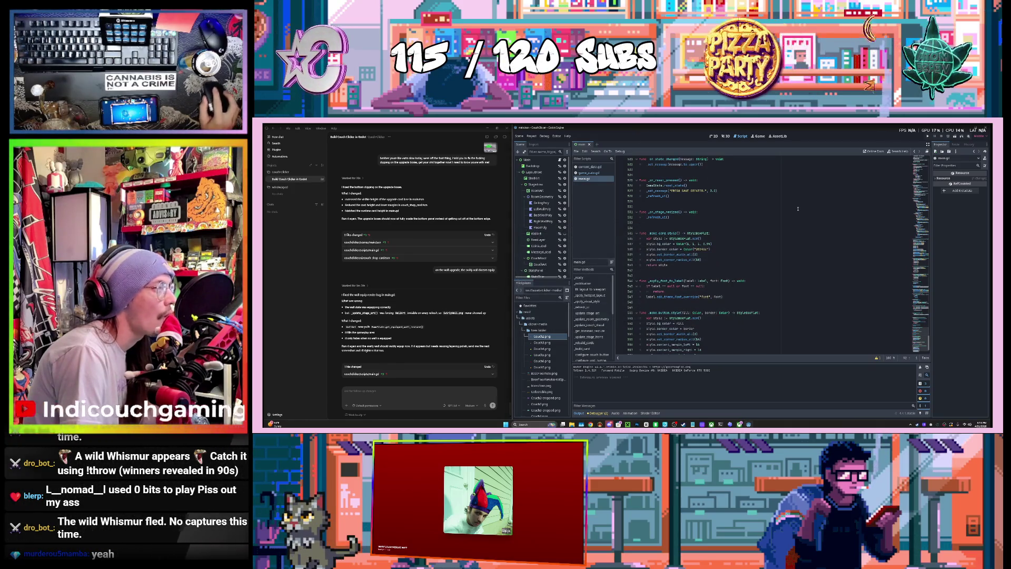
click(934, 136)
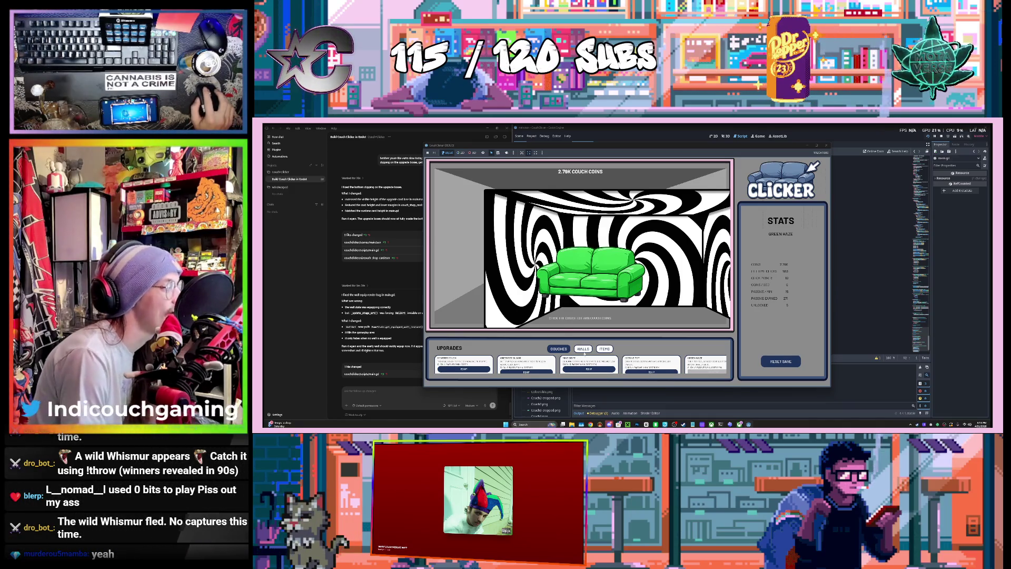
Step: Snip the running Couch Clicker window with Win+Shift+S and paste the screenshot into the Codex chat
scroll(456, 369, right, 3)
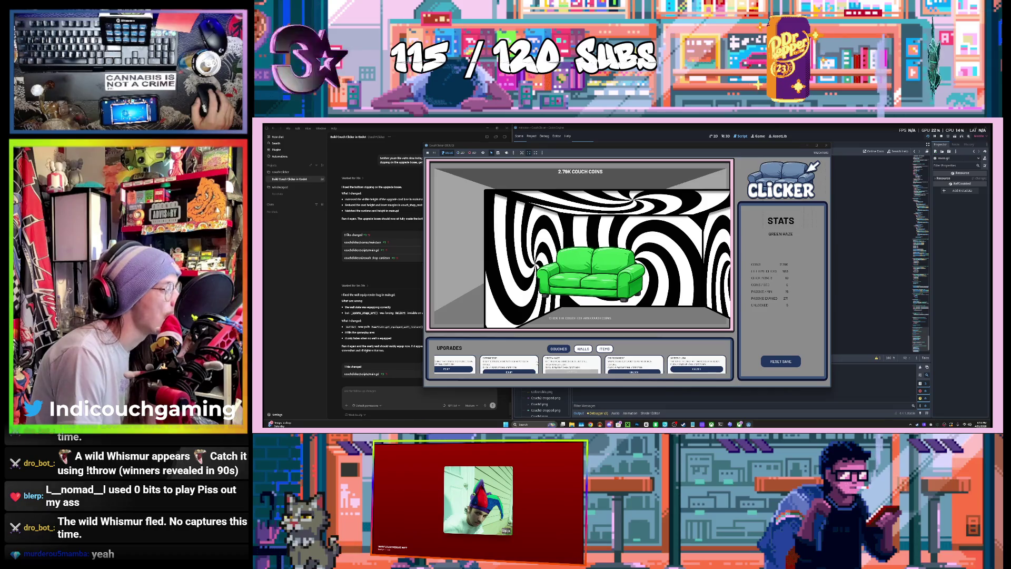
scroll(536, 363, left, 3)
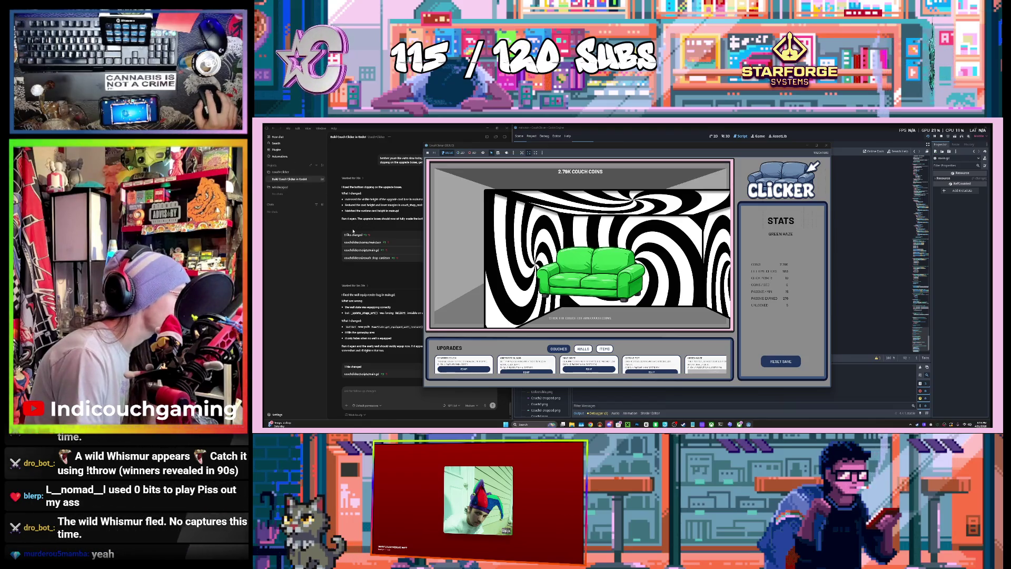
click(381, 394)
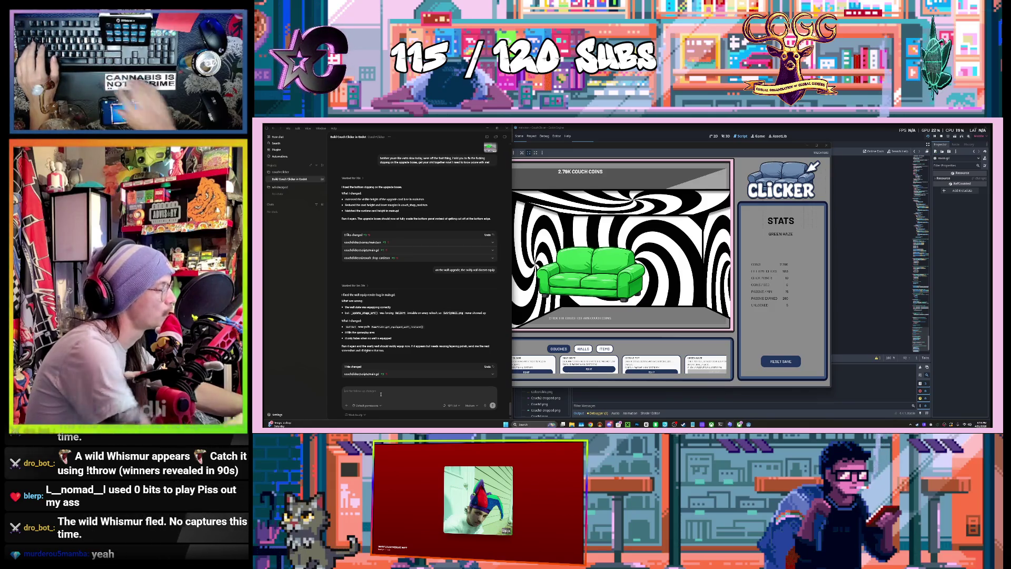
click(566, 158)
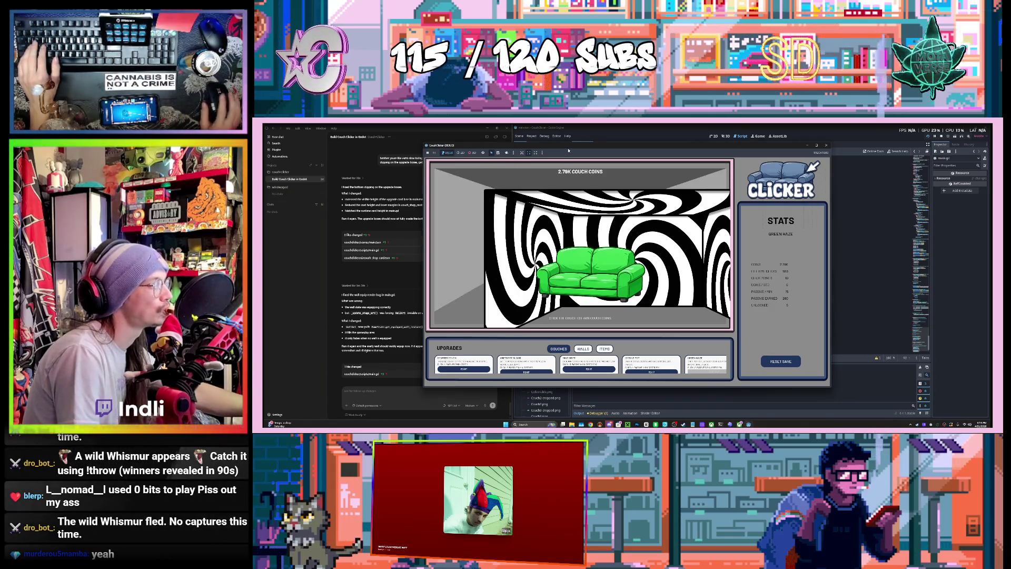
key(super+shift+s)
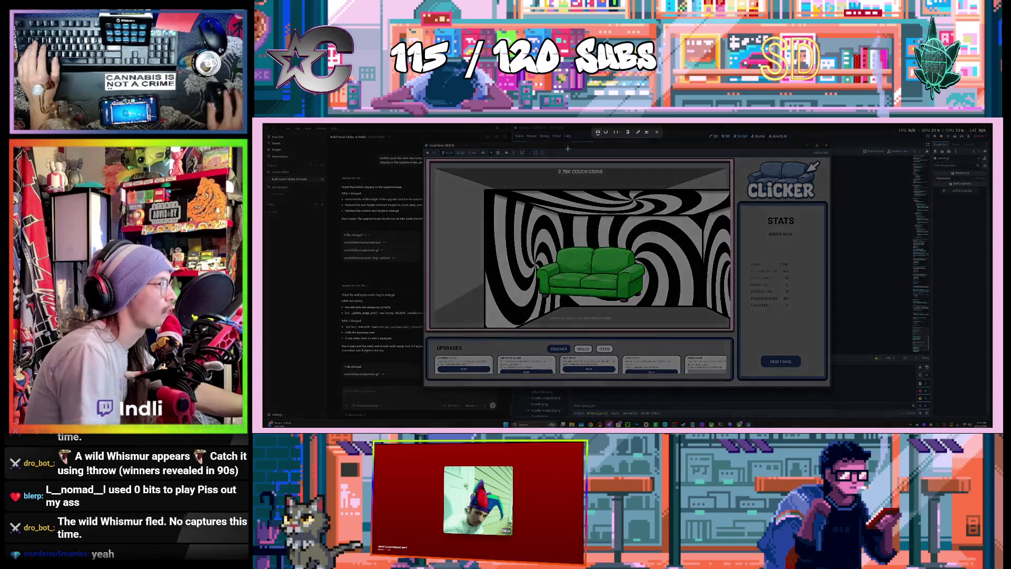
mouse_move(422, 143)
mouse_down()
mouse_move(486, 229)
mouse_move(720, 368)
mouse_move(825, 387)
mouse_up()
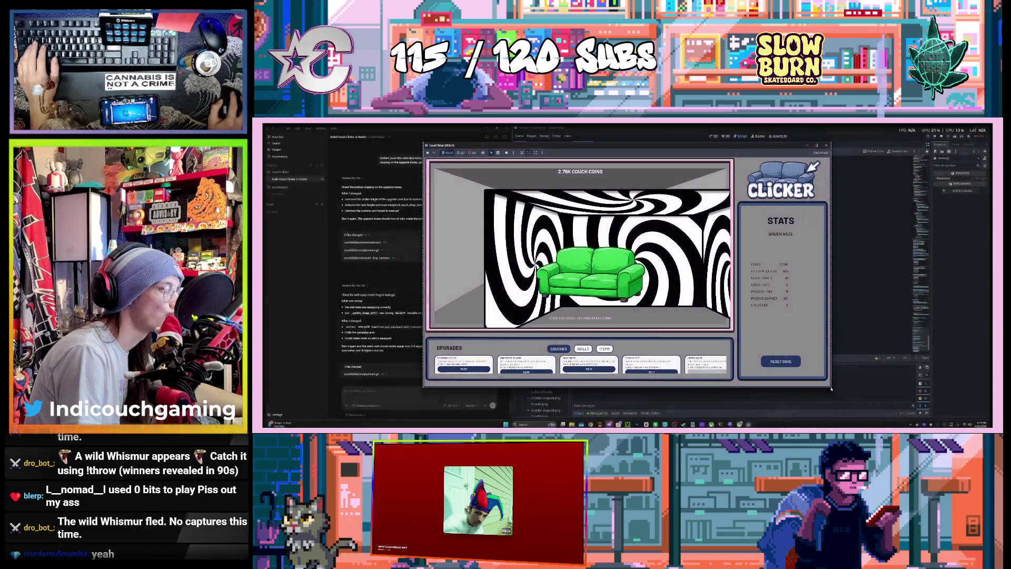
click(376, 390)
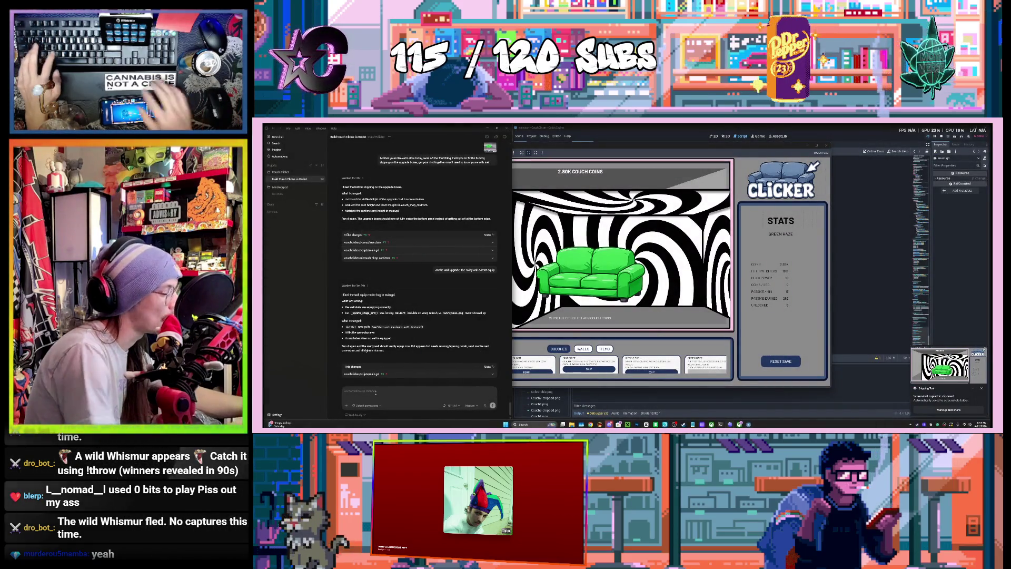
key(ctrl+v)
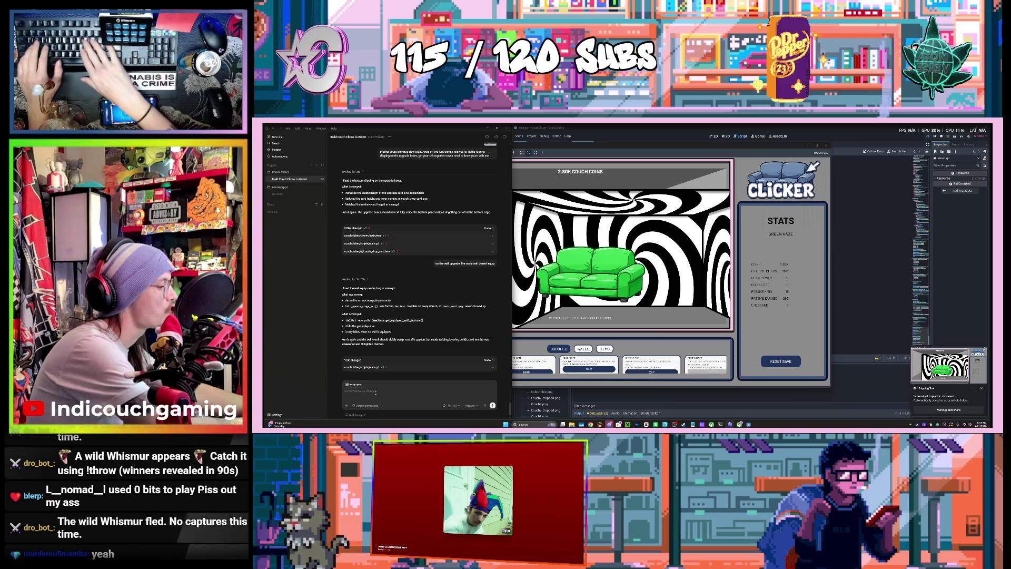
Step: Send 'bro! the wall corner ho the roginal wall' with the screenshot, then close the game
text(bro!!)
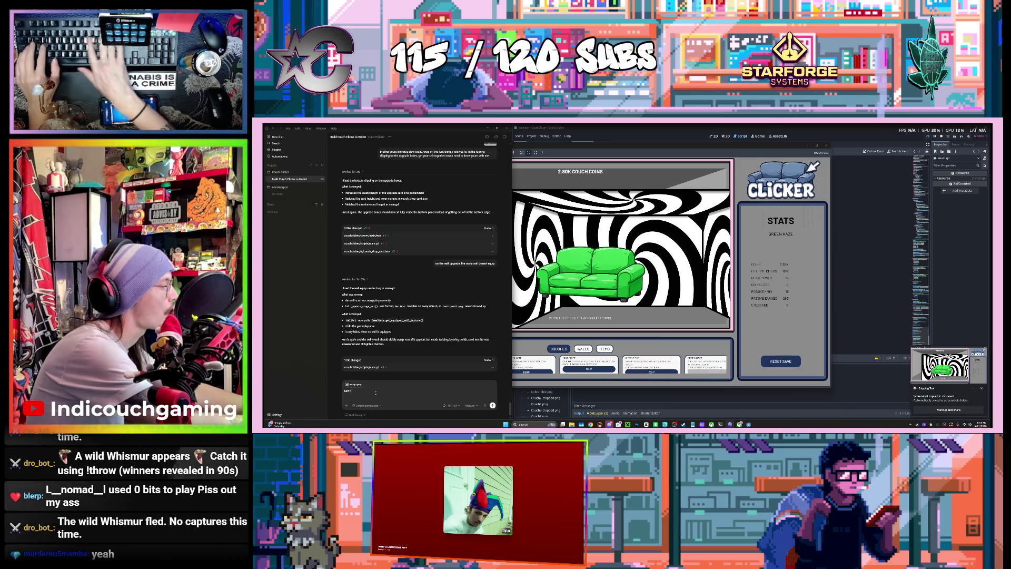
text( the)
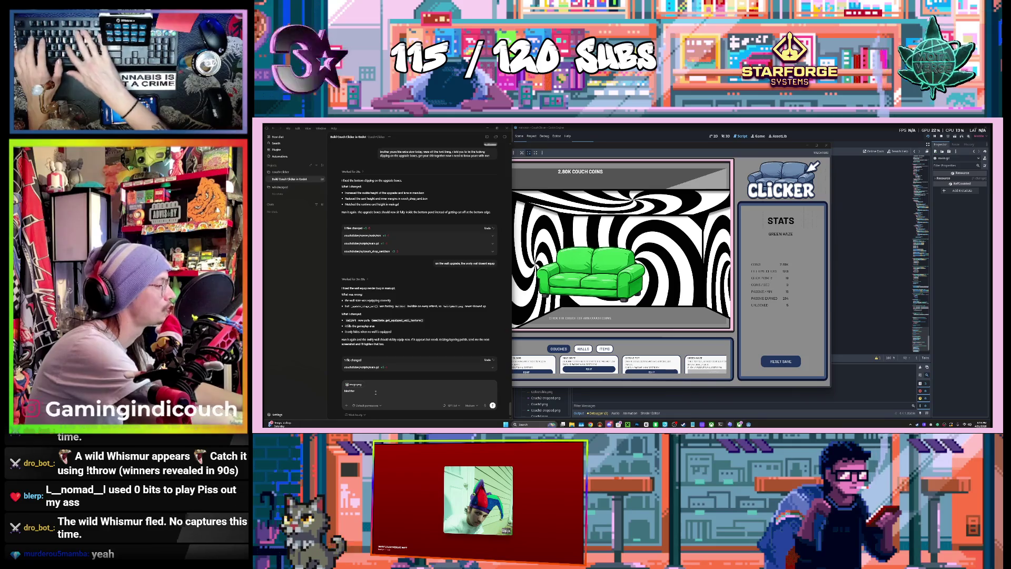
text( swirly wall)
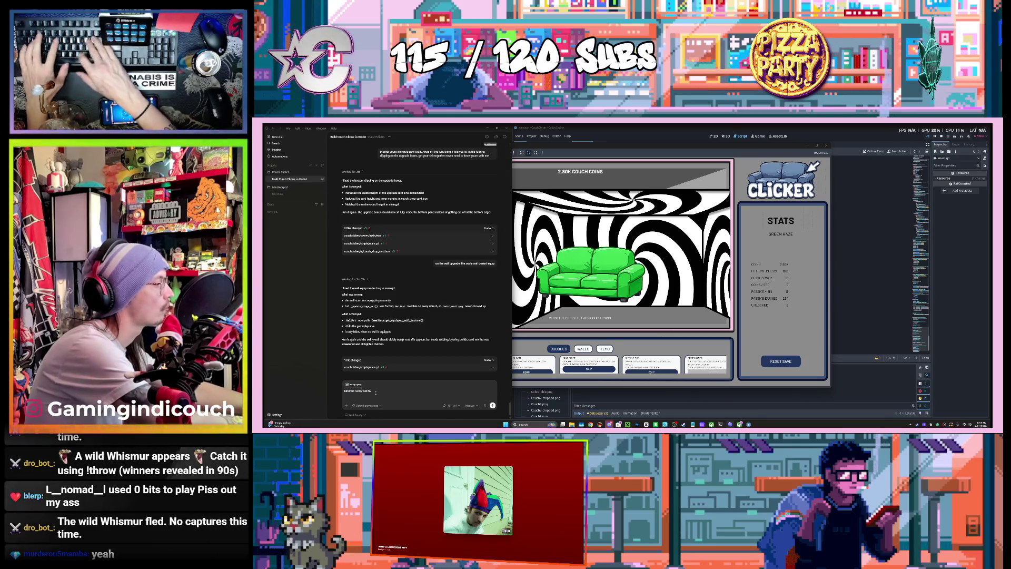
text( corner ho)
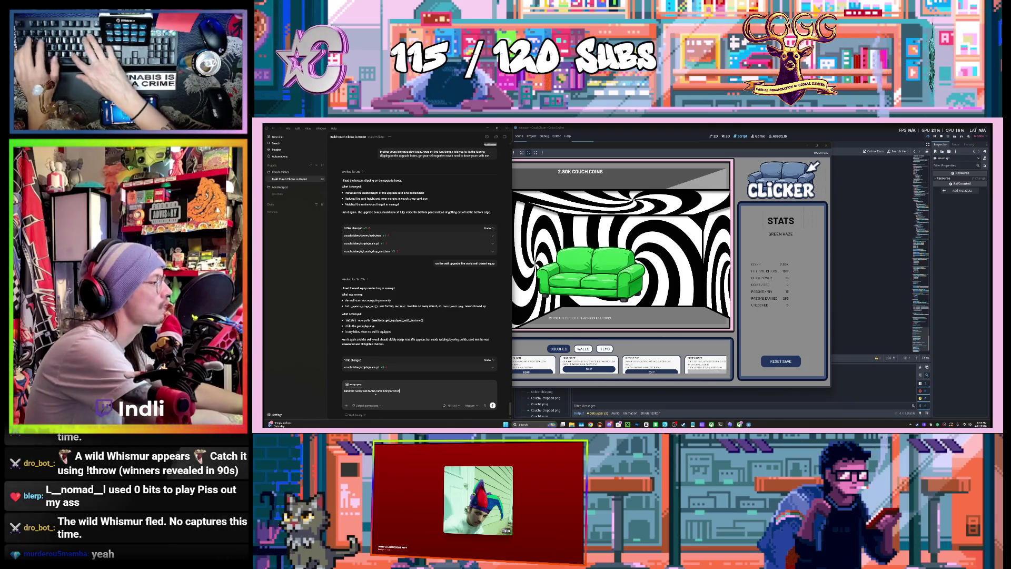
text( the ro)
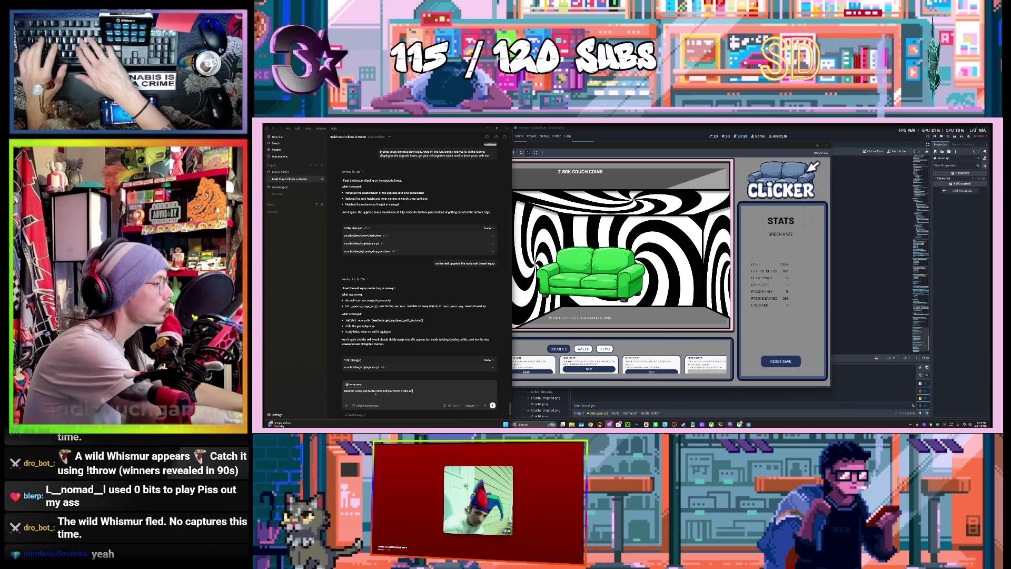
text(ginal wall does)
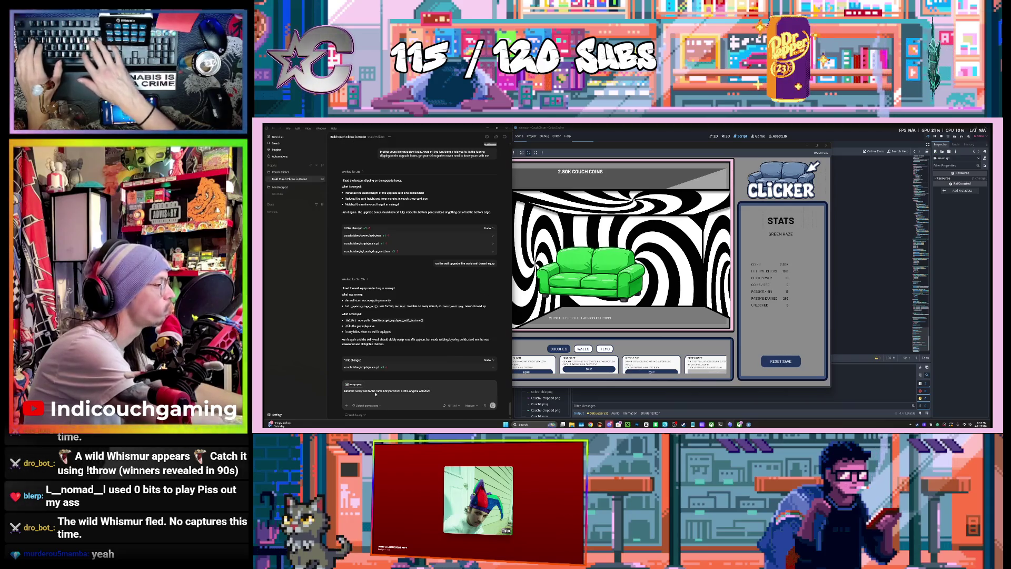
key(Return)
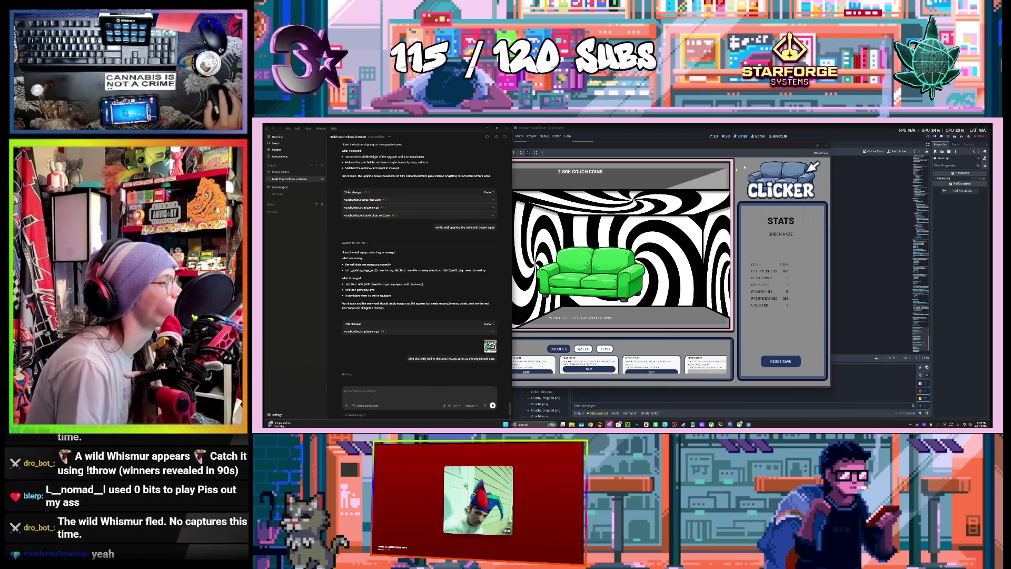
click(795, 150)
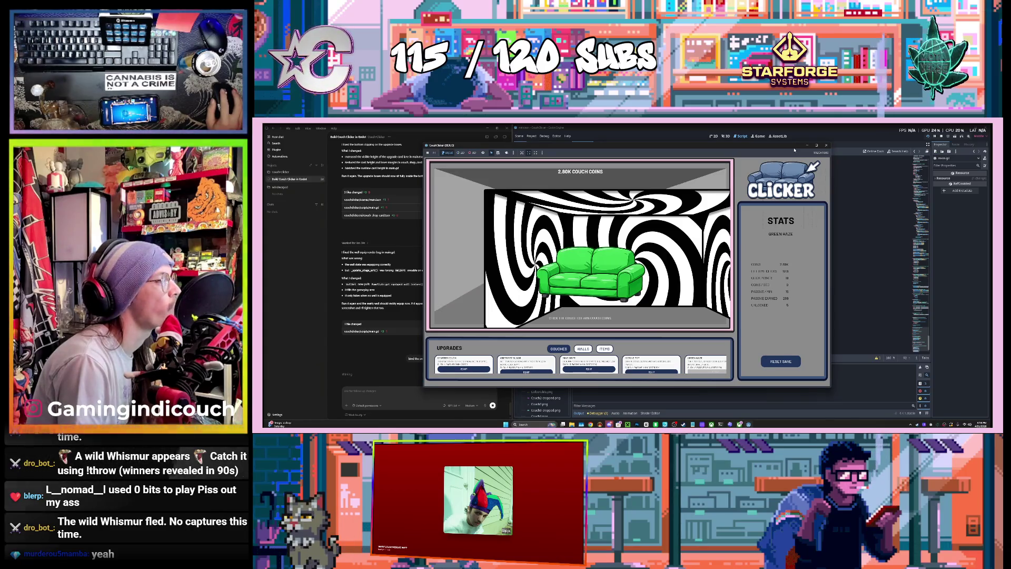
click(825, 146)
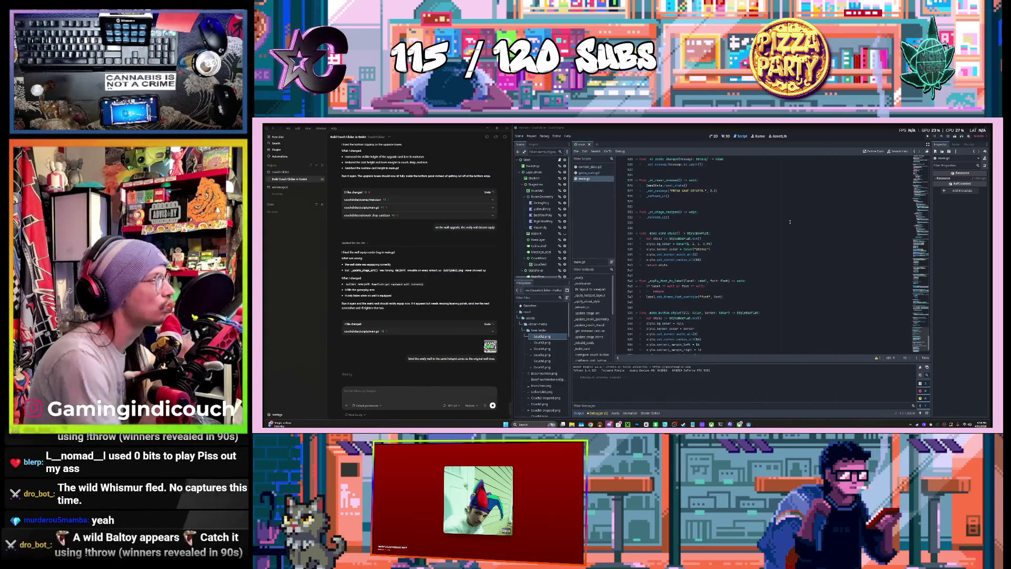
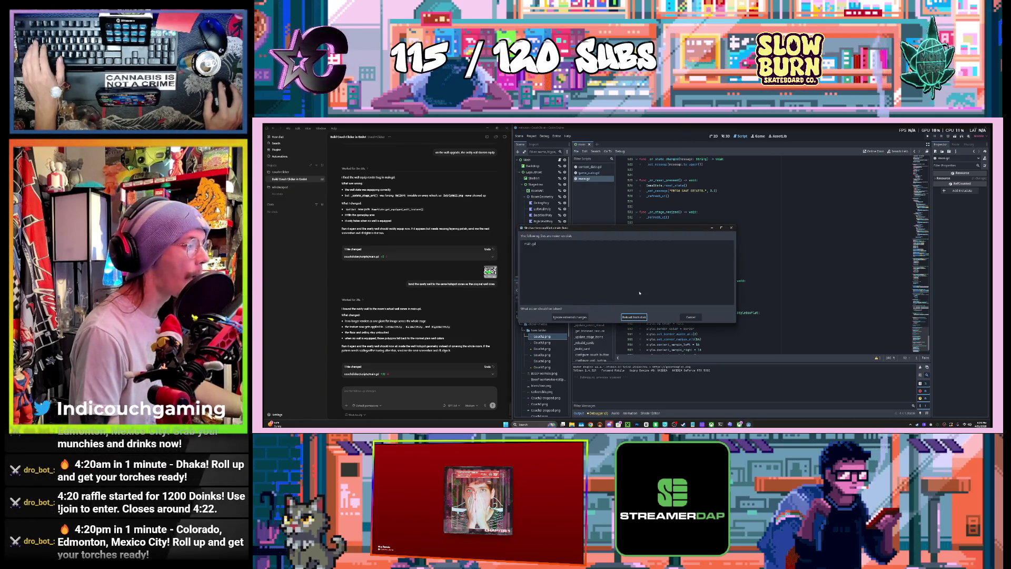
Step: Reload the scripts changed on disk and run Couch Clicker to test them
click(633, 316)
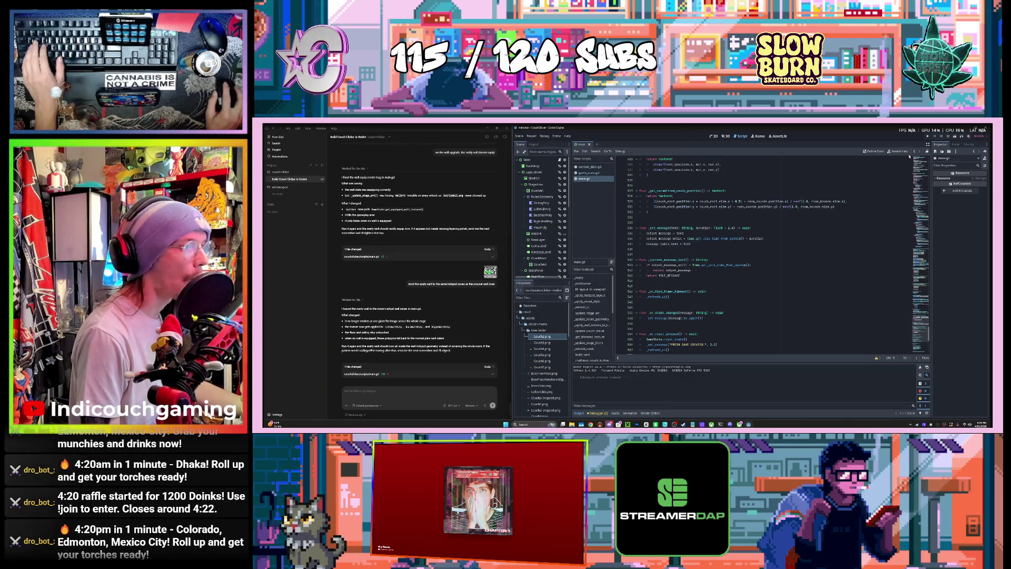
click(928, 136)
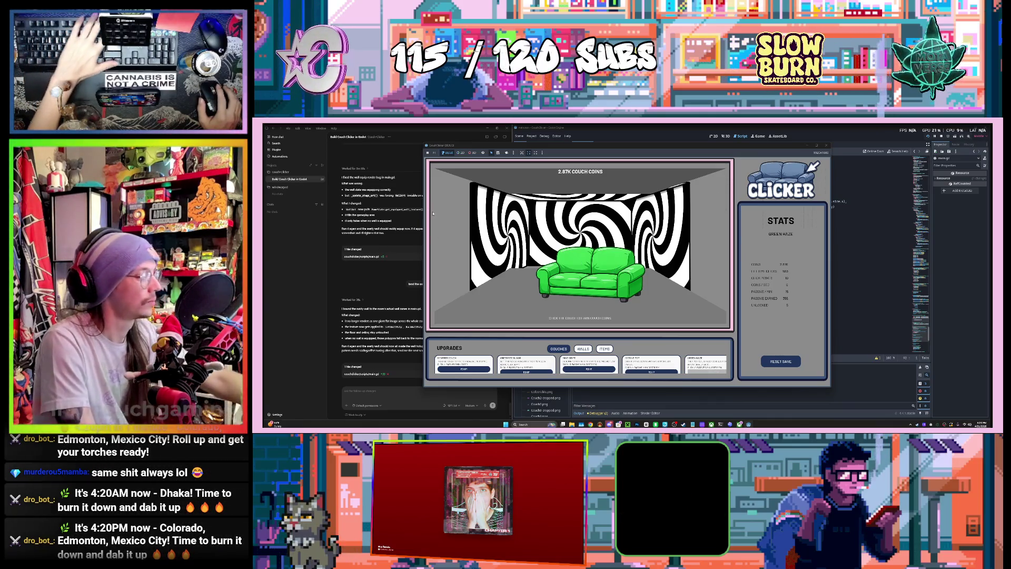
Step: Snip a screenshot of the running game window showing the green couch in the swirl room
key(super+shift+s)
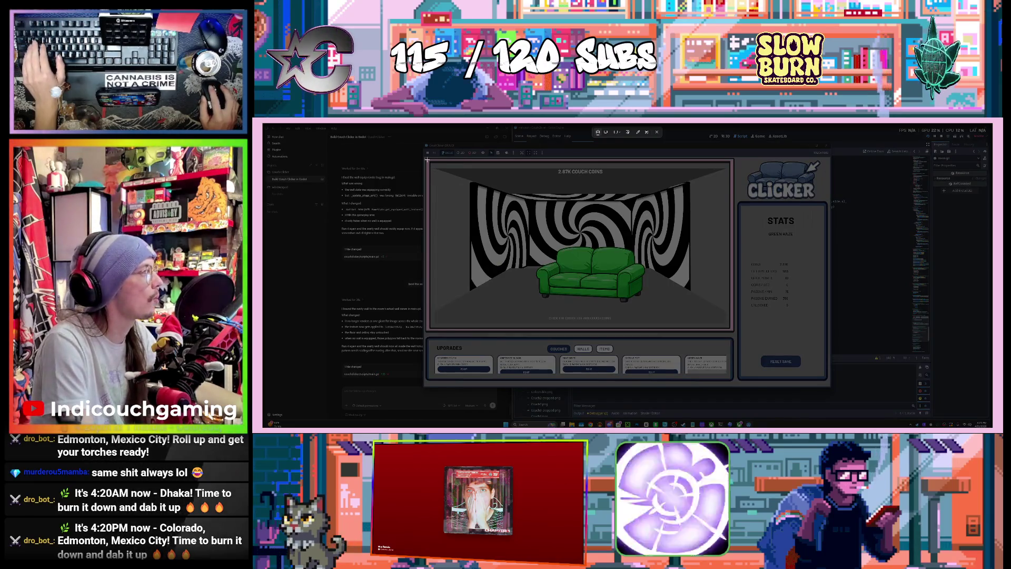
mouse_move(424, 146)
mouse_down()
mouse_move(689, 363)
mouse_move(833, 389)
mouse_up()
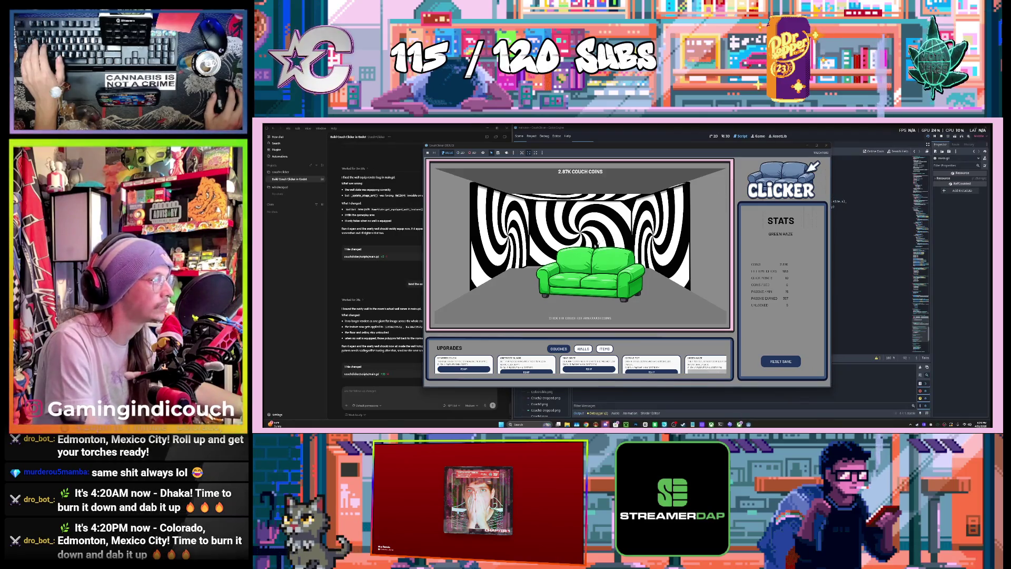
click(383, 390)
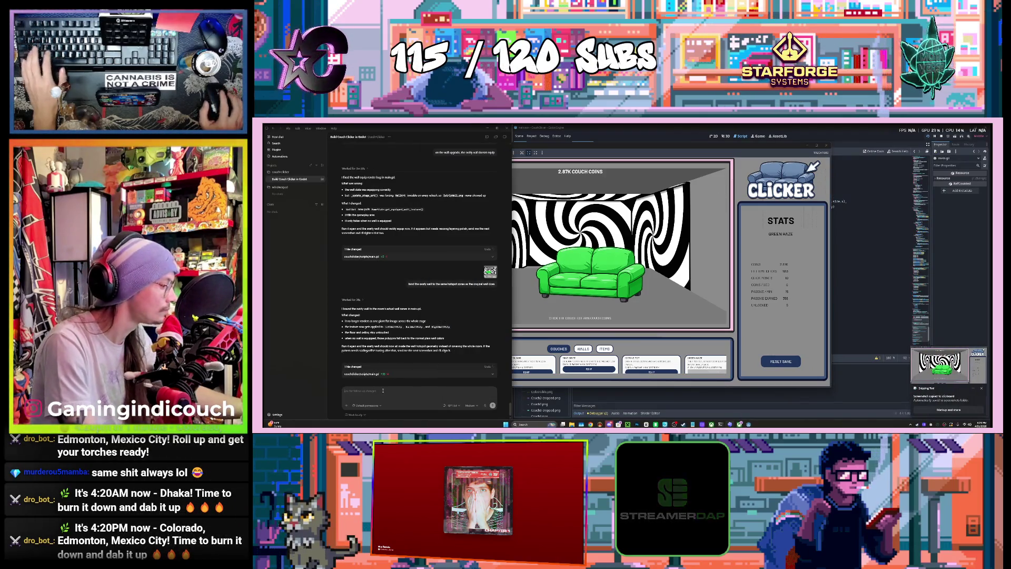
Step: Send the pasted screenshot with the note 'almost got it, i… be back', then close the game
key(ctrl+v)
text(alm)
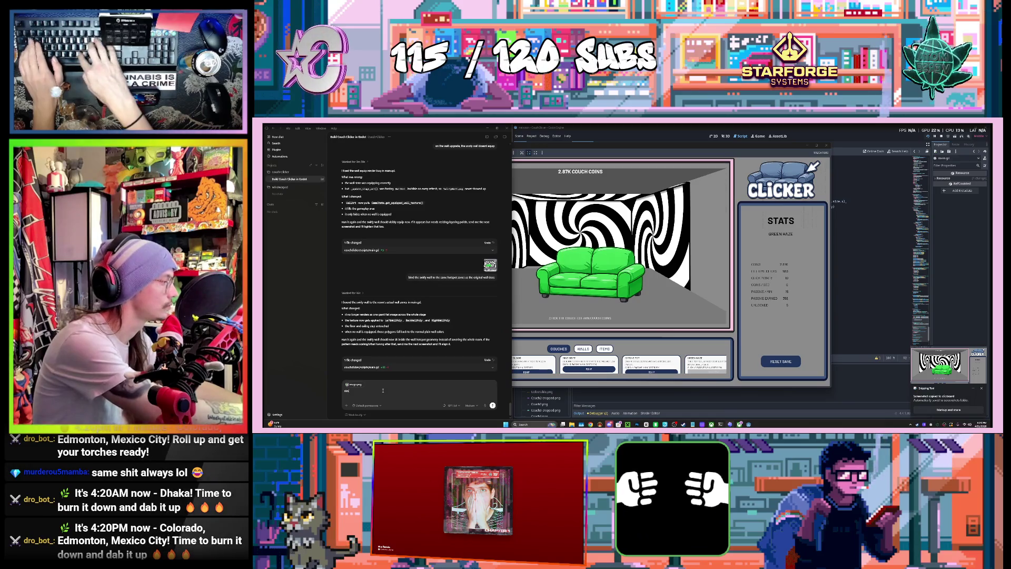
text(ost got it)
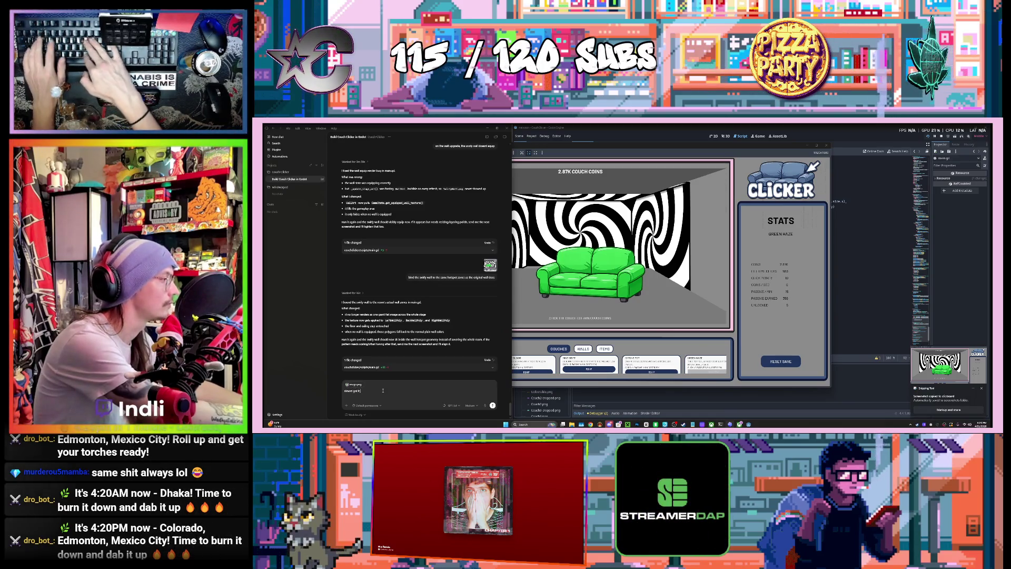
text(, i)
text(be back)
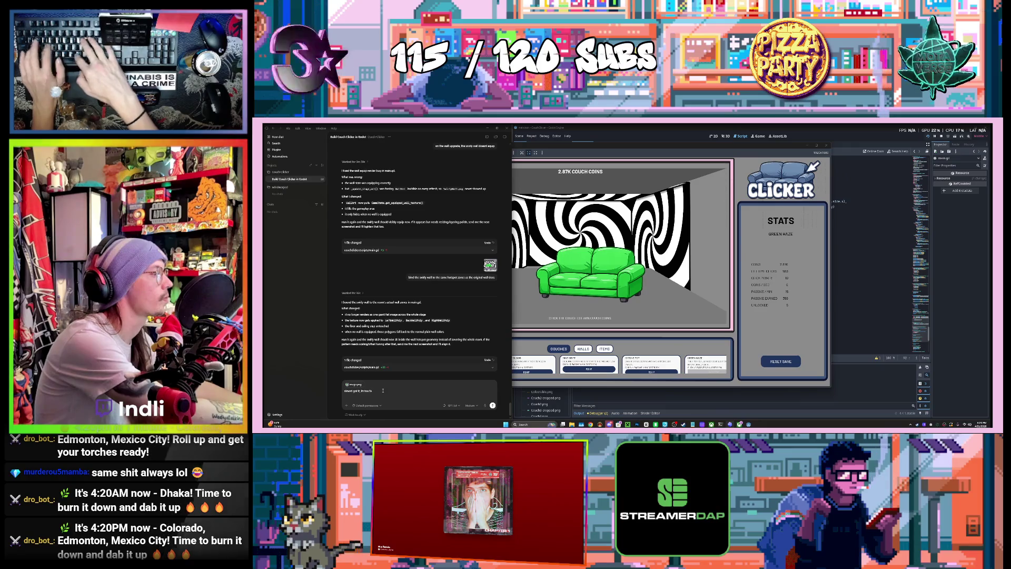
key(Return)
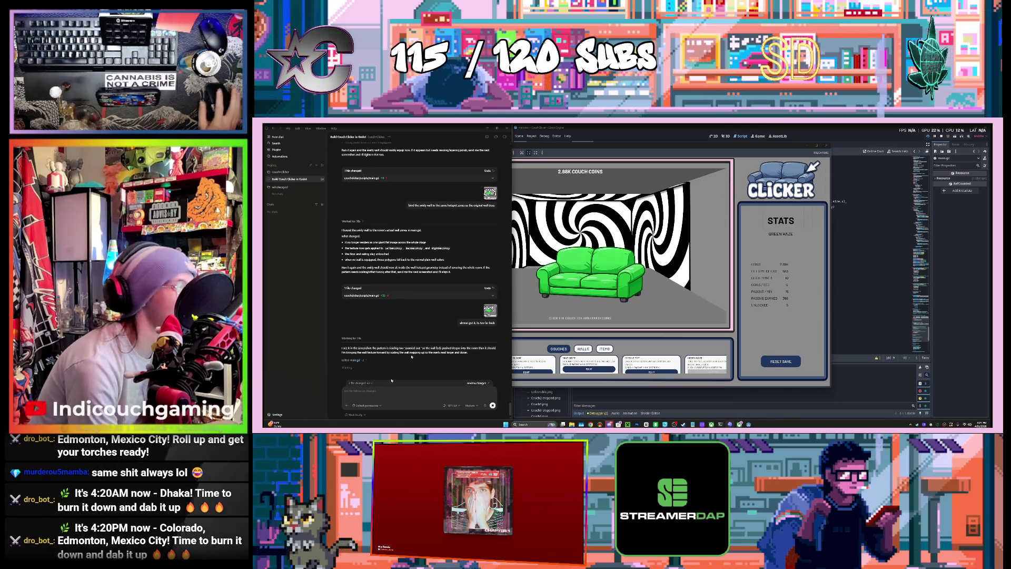
click(829, 146)
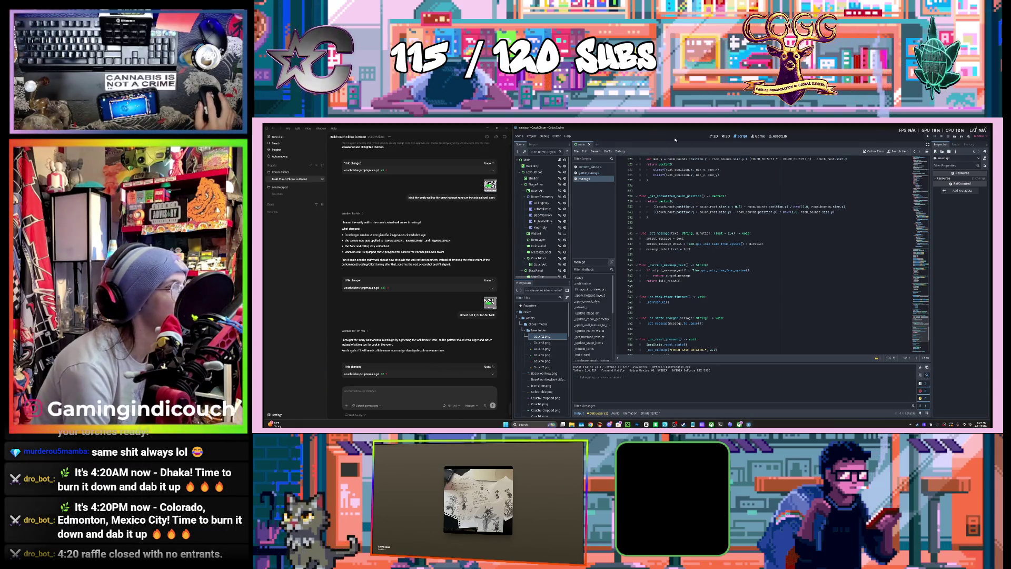
Step: Relaunch Couch Clicker, snip the whole game window, and paste the image into the chat
click(928, 136)
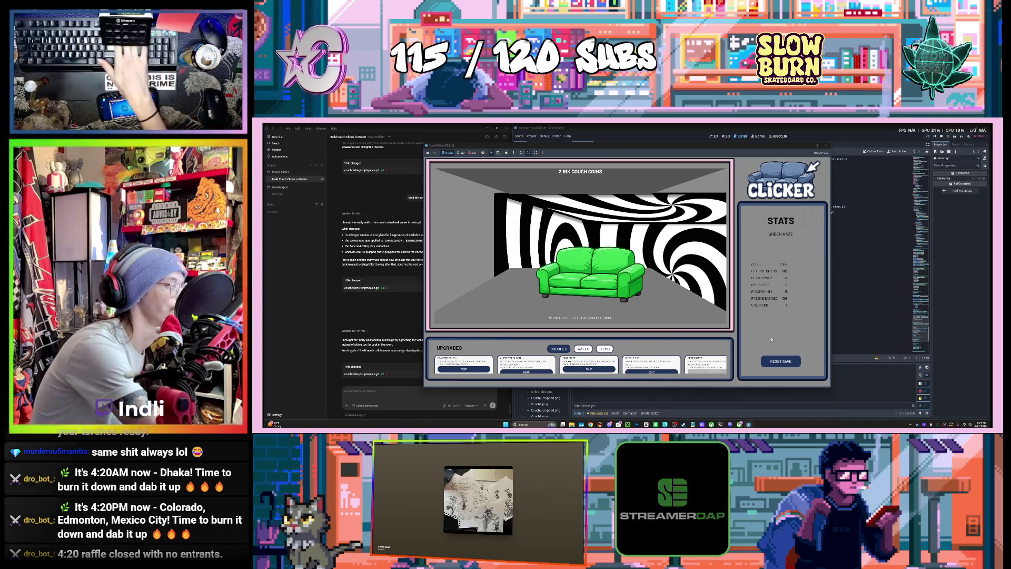
key(super+shift+s)
drag(424, 148, 832, 389)
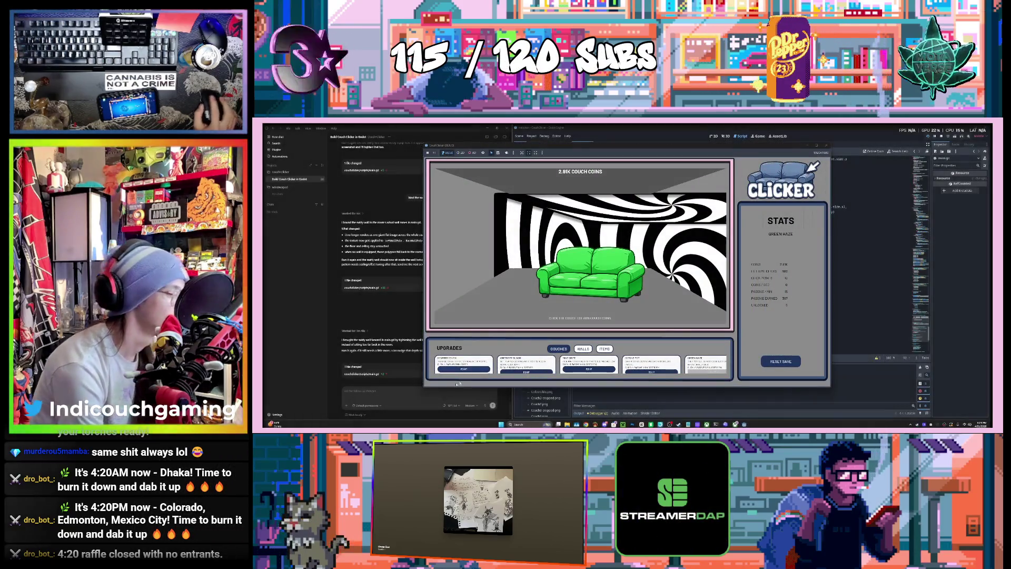
click(382, 391)
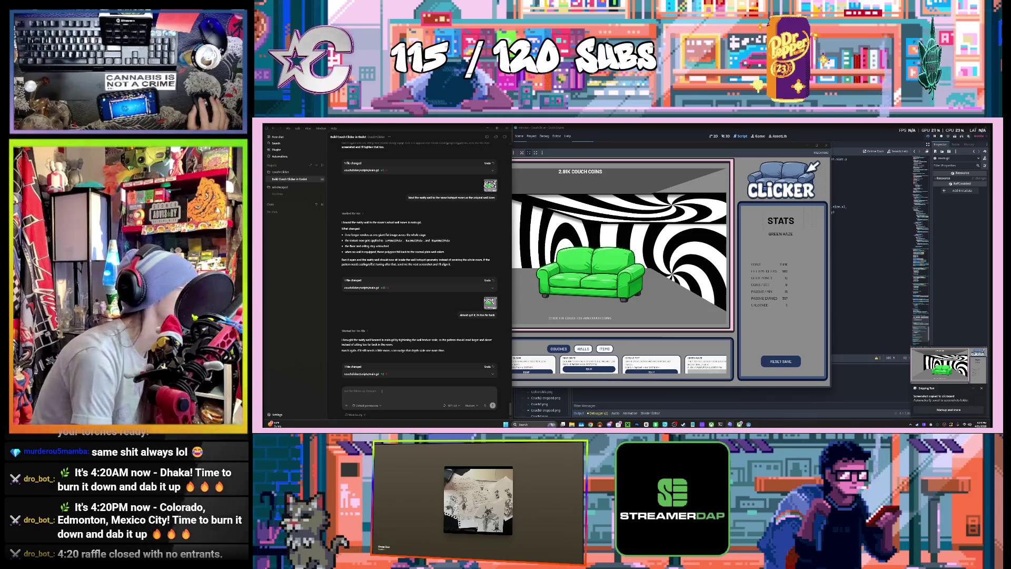
key(ctrl+v)
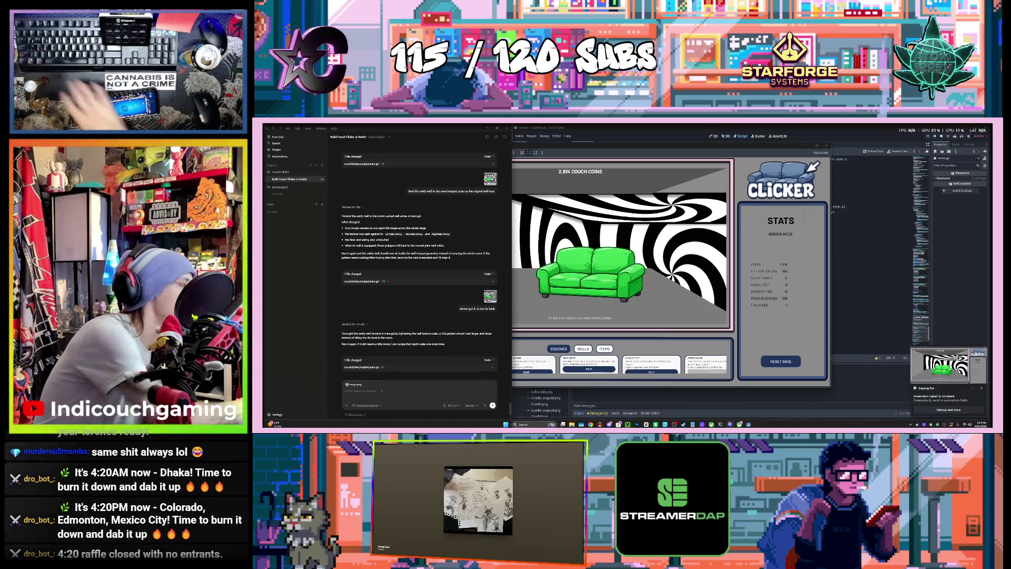
Step: Send the swirl-room screenshot message to Codex, then bring the running game forward
key(Return)
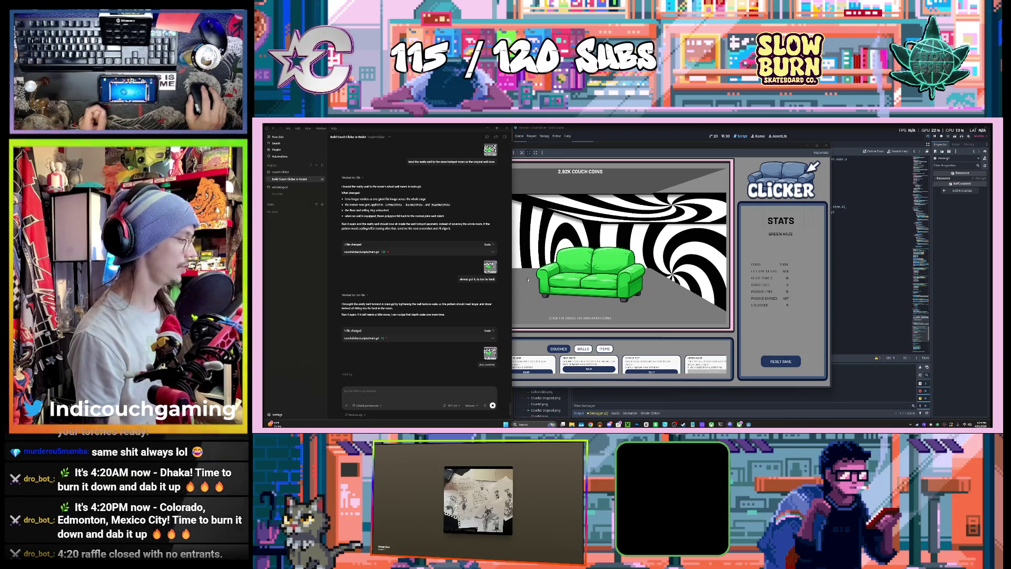
click(589, 148)
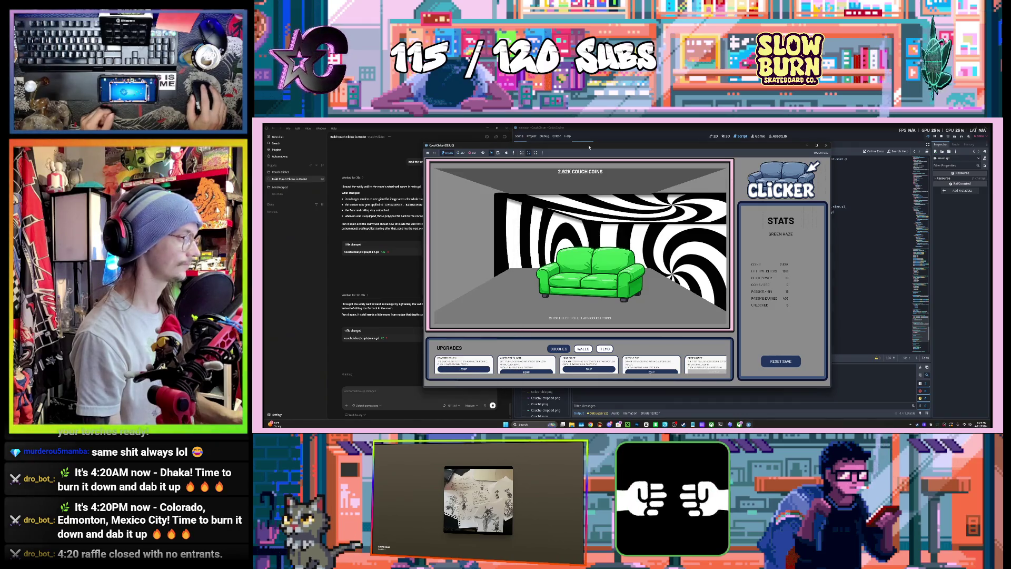
Step: Close the CouchClicker (DEBUG) game window to stop the run
click(827, 146)
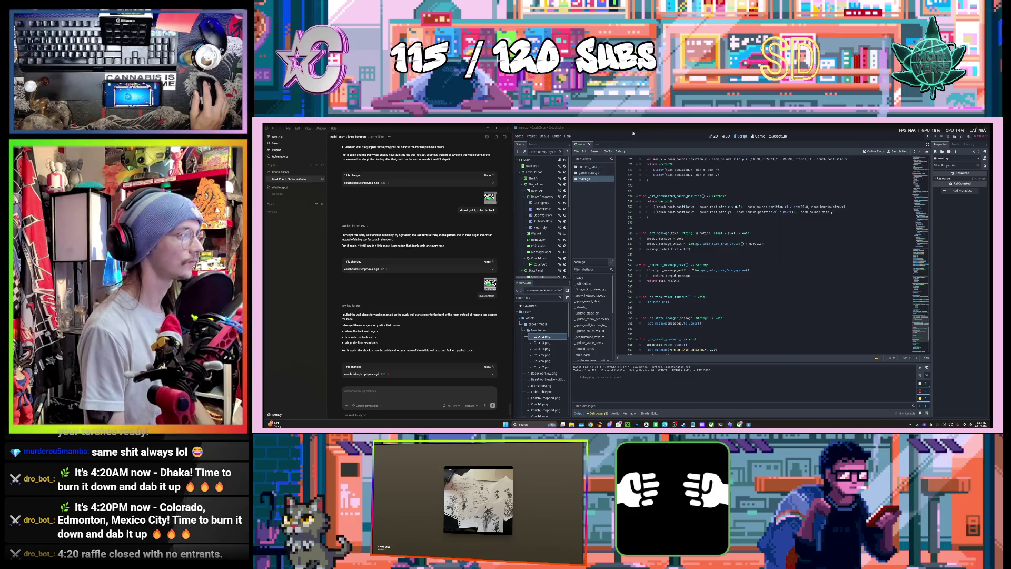
Step: Reload the agent's main.gd edits from disk and relaunch Couch Clicker
click(633, 289)
click(633, 317)
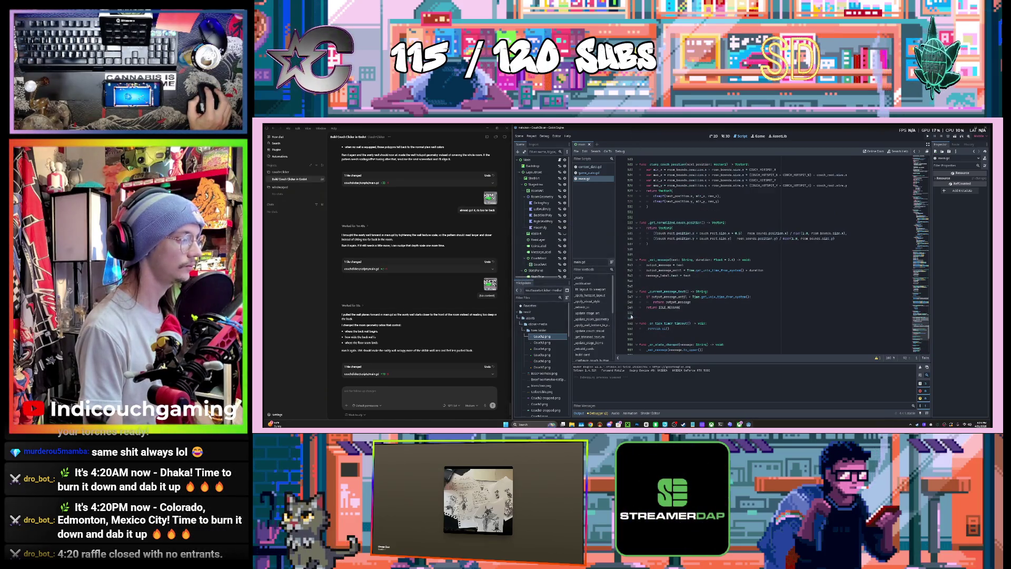
click(922, 137)
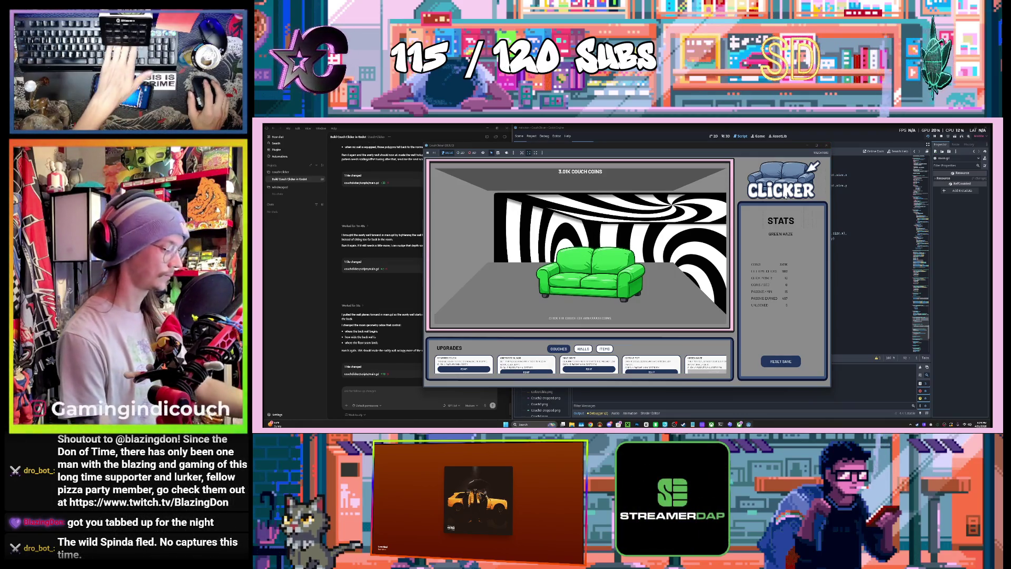
Step: Start a Win+Shift+S capture of the game showing 3.0K couch coins in the swirl room
key(super+shift+s)
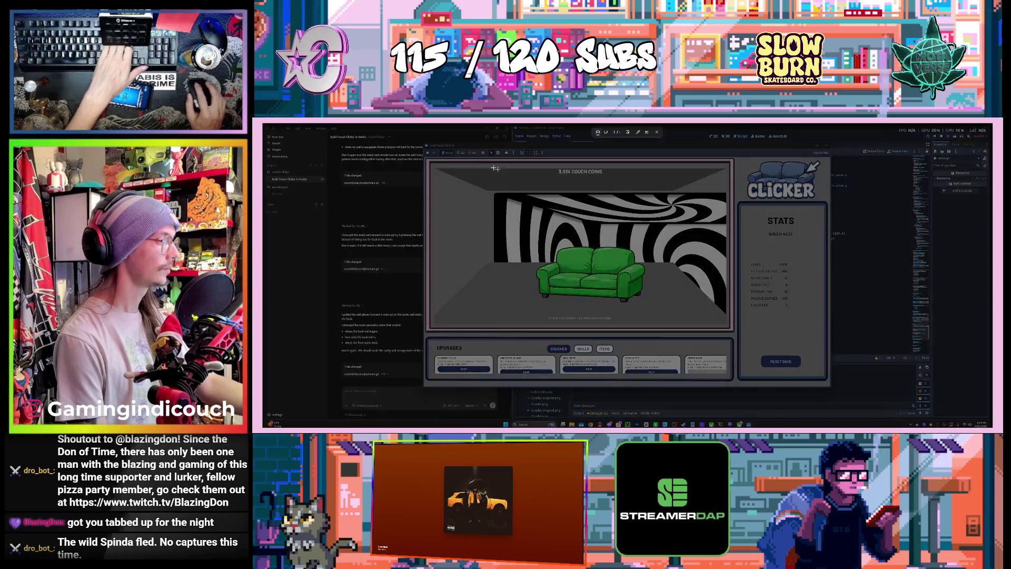
Step: Snip the game window and send it to Codex with 'its even more messed up, fix this shit'
mouse_move(423, 142)
mouse_down()
mouse_move(738, 362)
mouse_move(832, 389)
mouse_up()
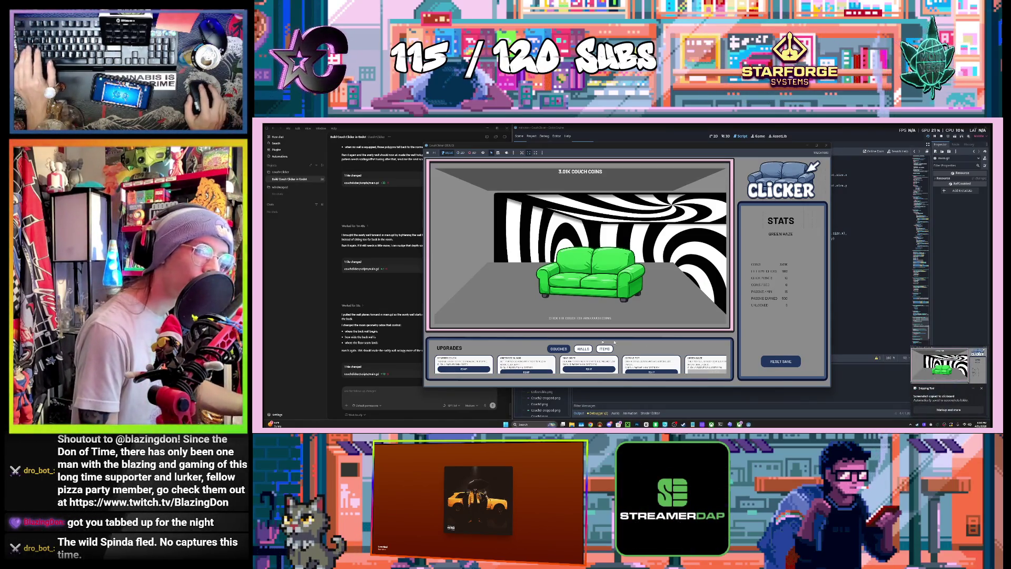
click(375, 390)
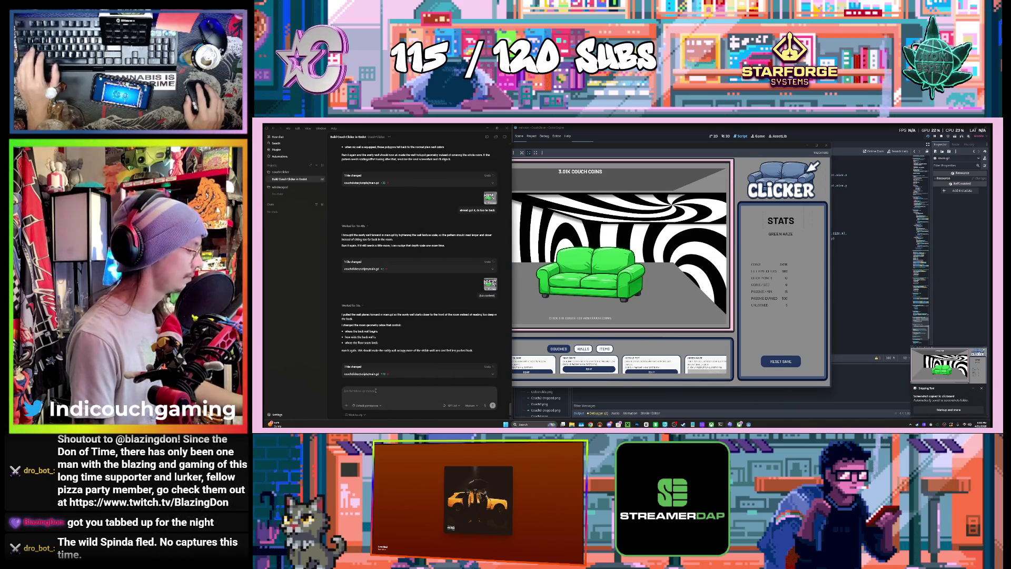
key(ctrl+v)
text(its e)
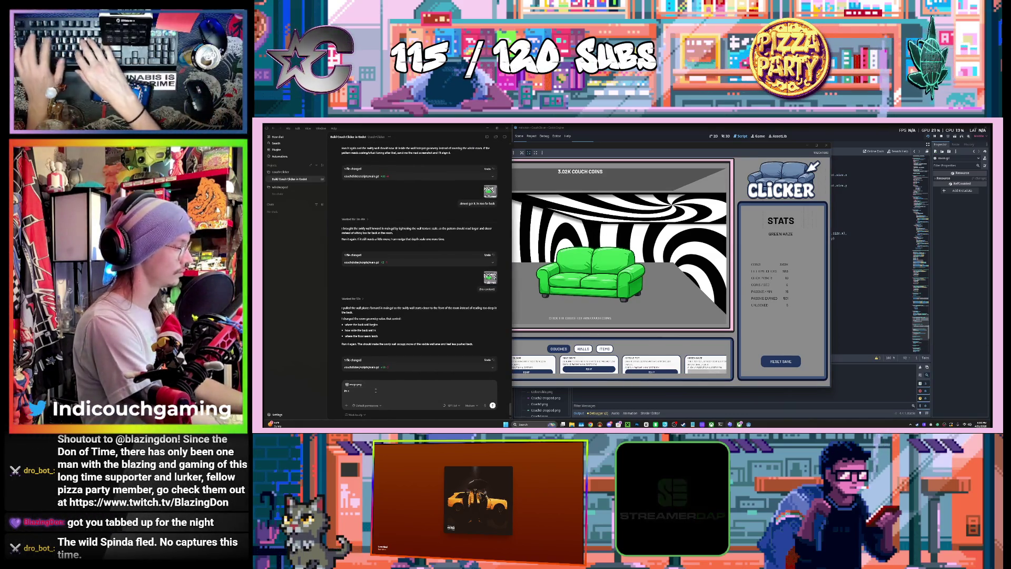
text(ven more messed up, fix thi)
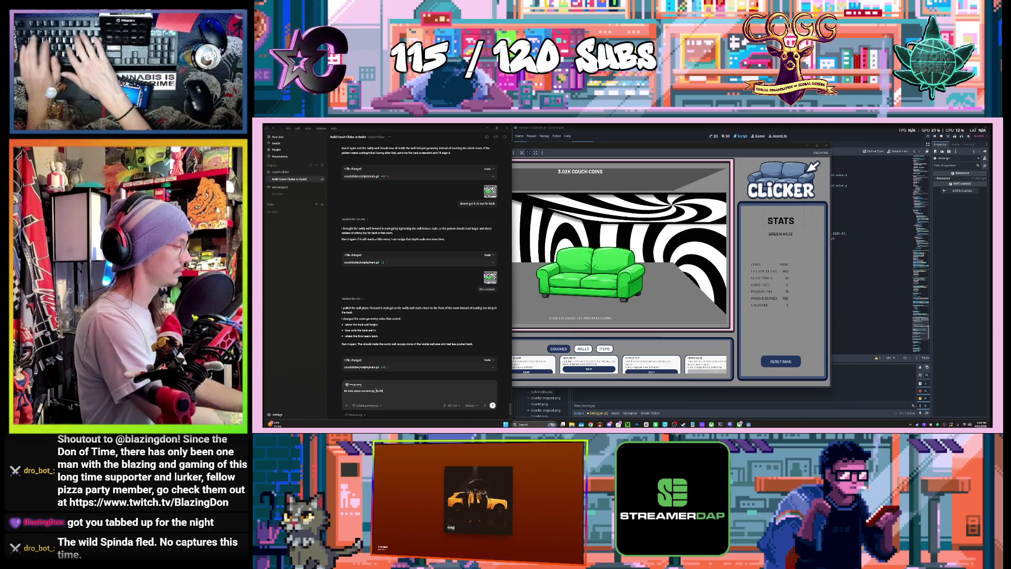
text(s shit)
key(Return)
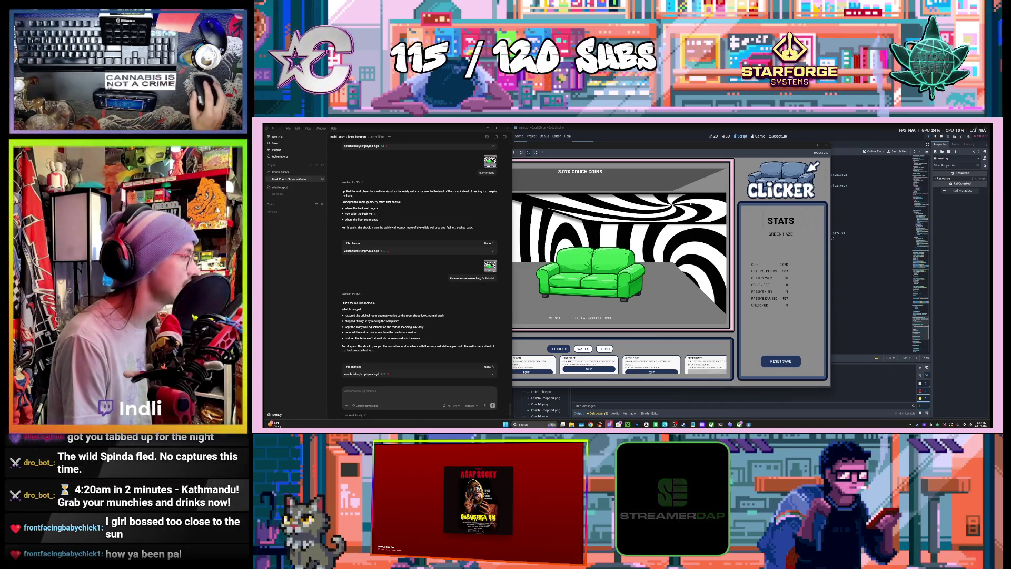
Step: Close the old game run and relaunch Couch Clicker with F5 to test the updated script
click(826, 145)
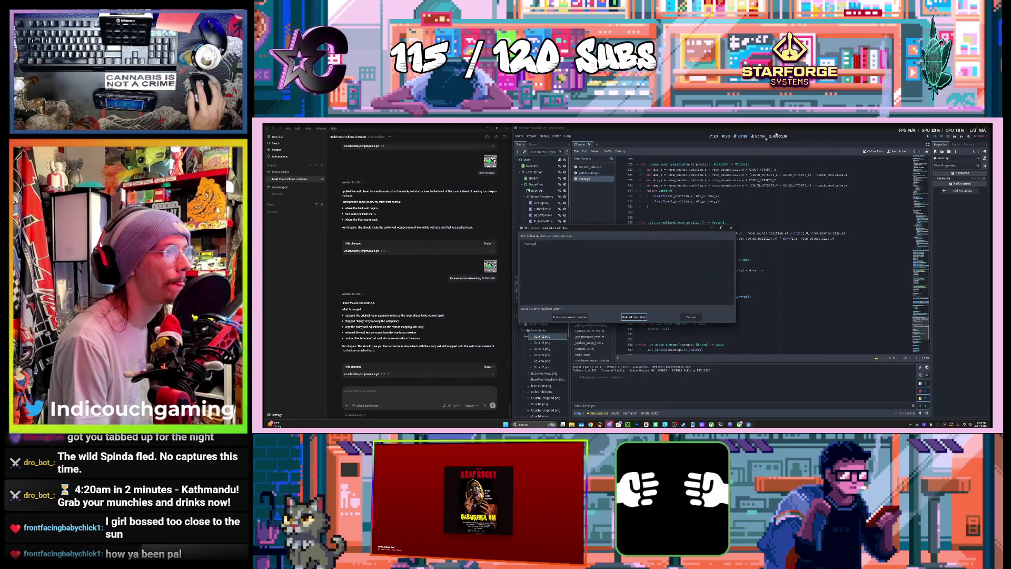
scroll(630, 310, up, 1)
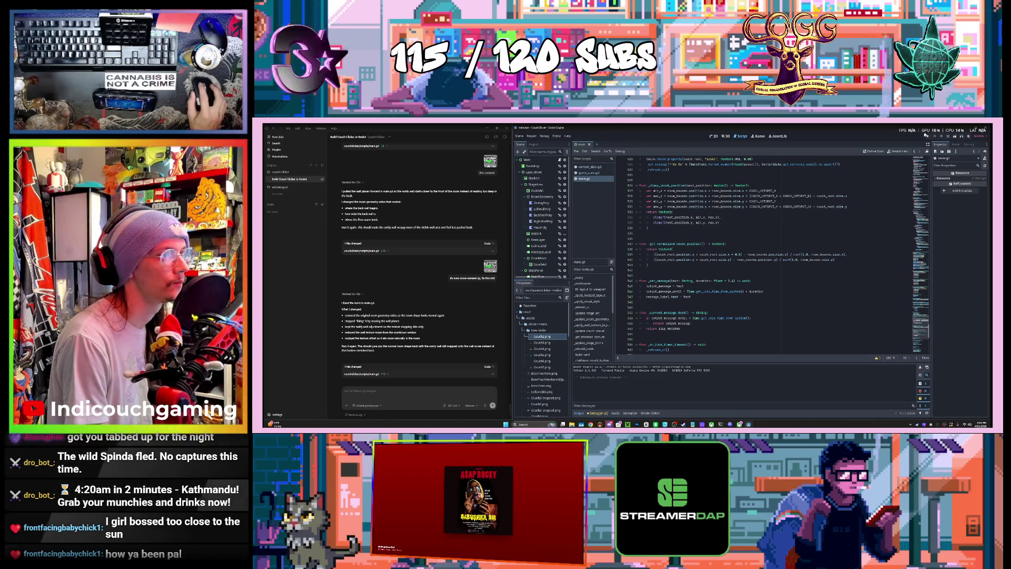
key(F5)
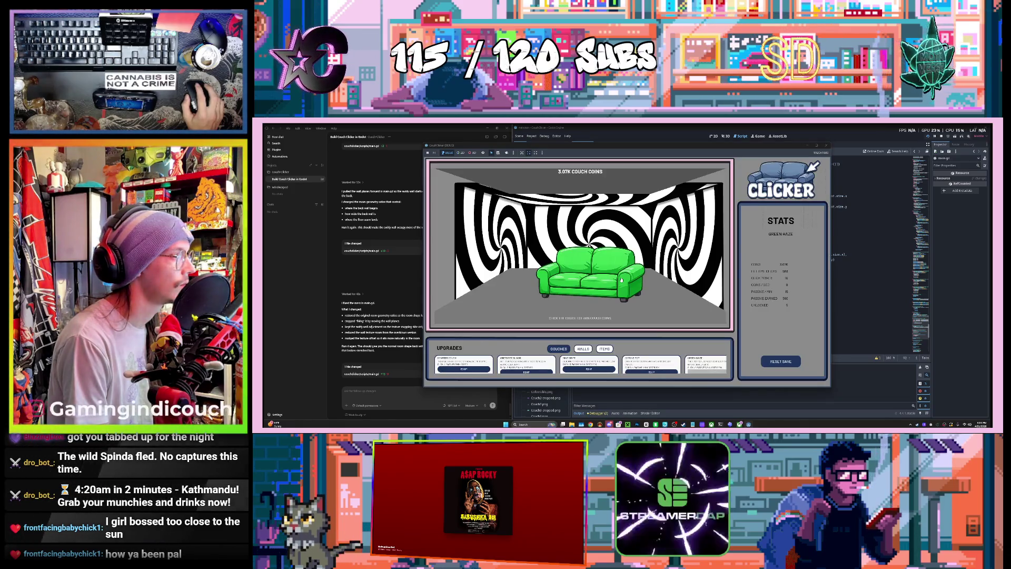
Step: Tap the green couch three times in the running game to build the coin total toward 3.24K
click(599, 279)
click(599, 279)
click(599, 280)
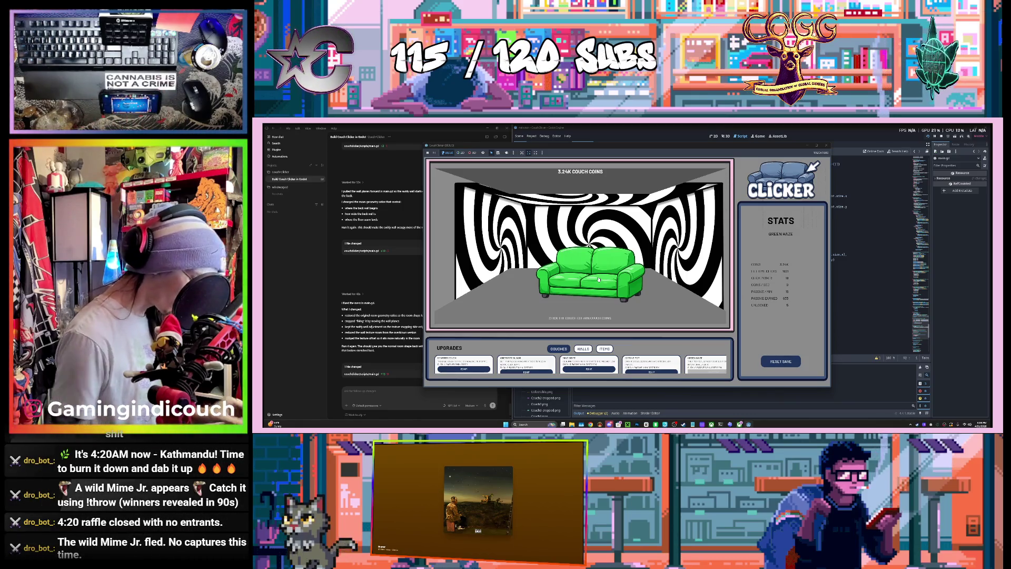
Step: Keep tapping the couch until coins reach about 3.61K, then close the running game
click(590, 271)
click(581, 264)
click(581, 264)
click(581, 265)
click(580, 267)
click(579, 269)
click(579, 269)
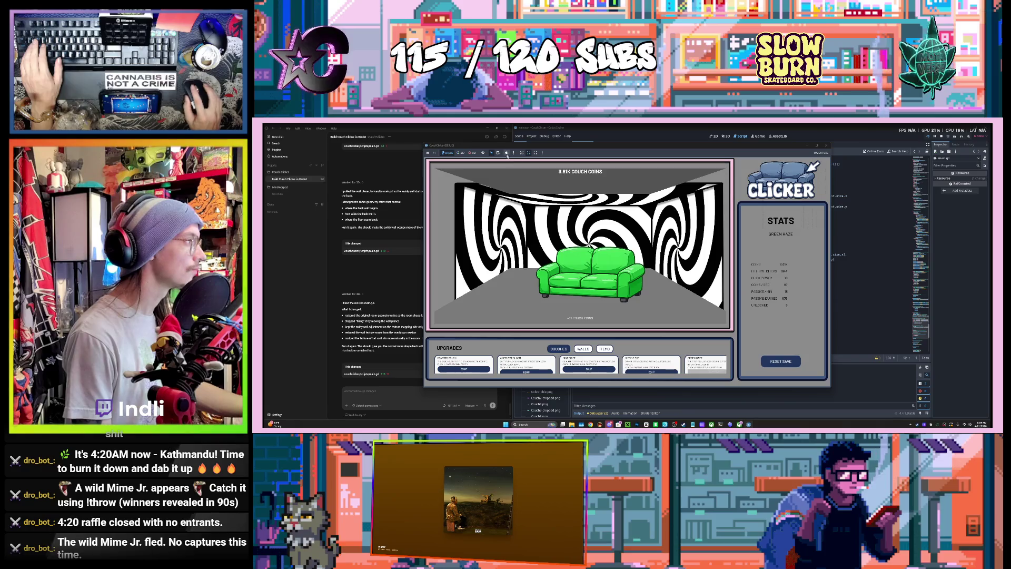
click(827, 145)
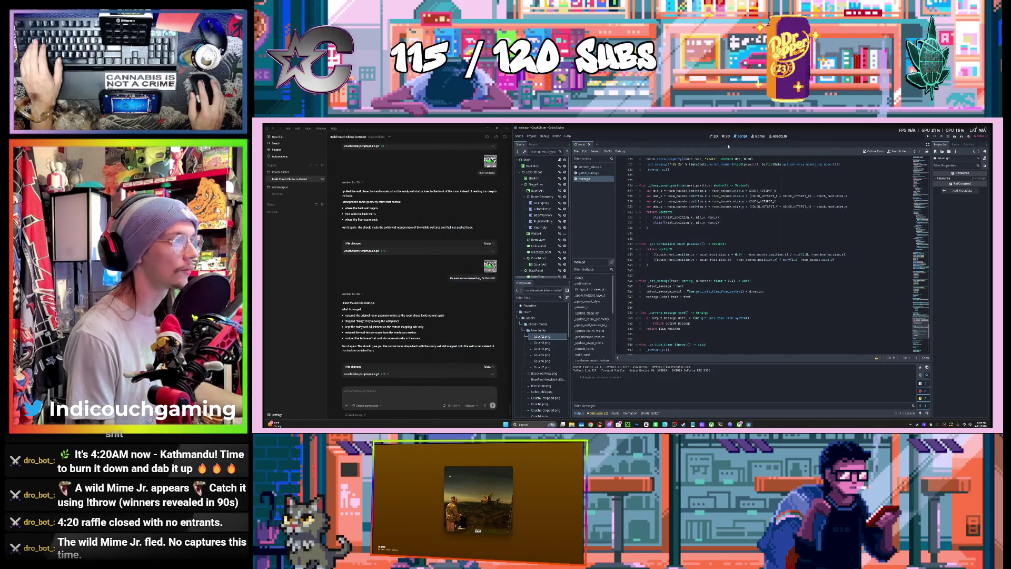
Step: Switch to the 2D layout, check the message label, then select the COUCHES button
click(726, 135)
click(714, 136)
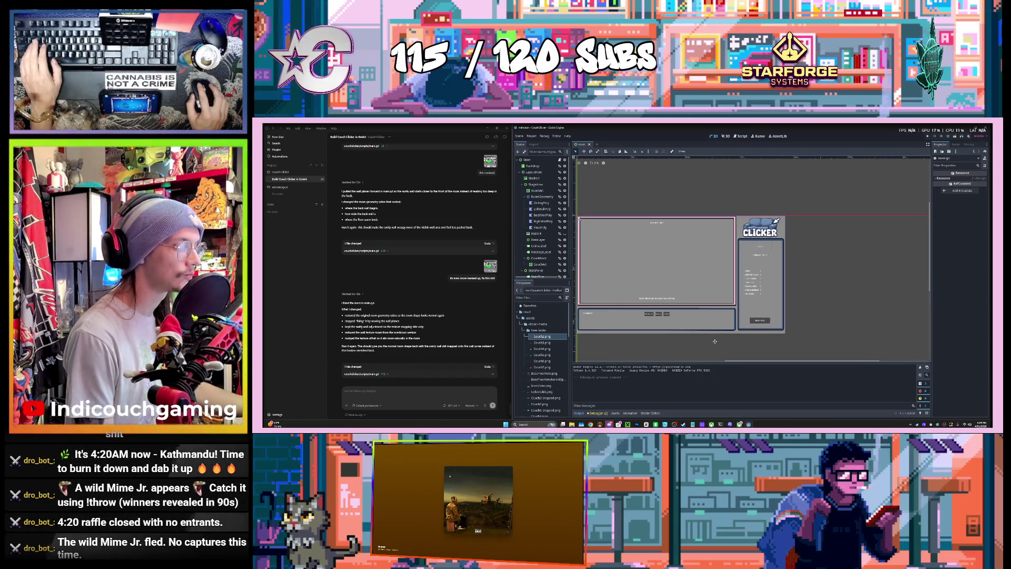
scroll(715, 341, up, 4)
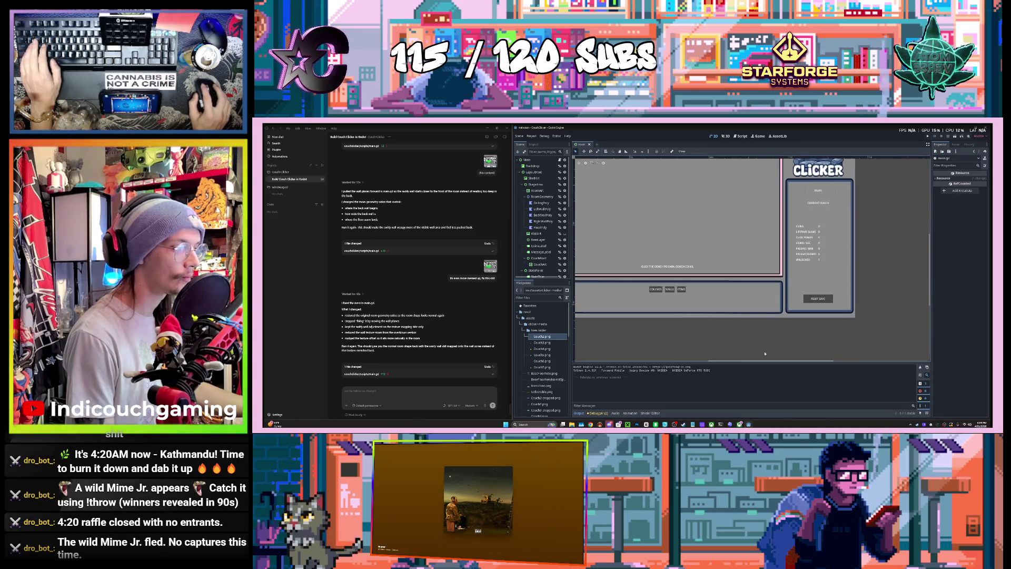
scroll(761, 350, down, 3)
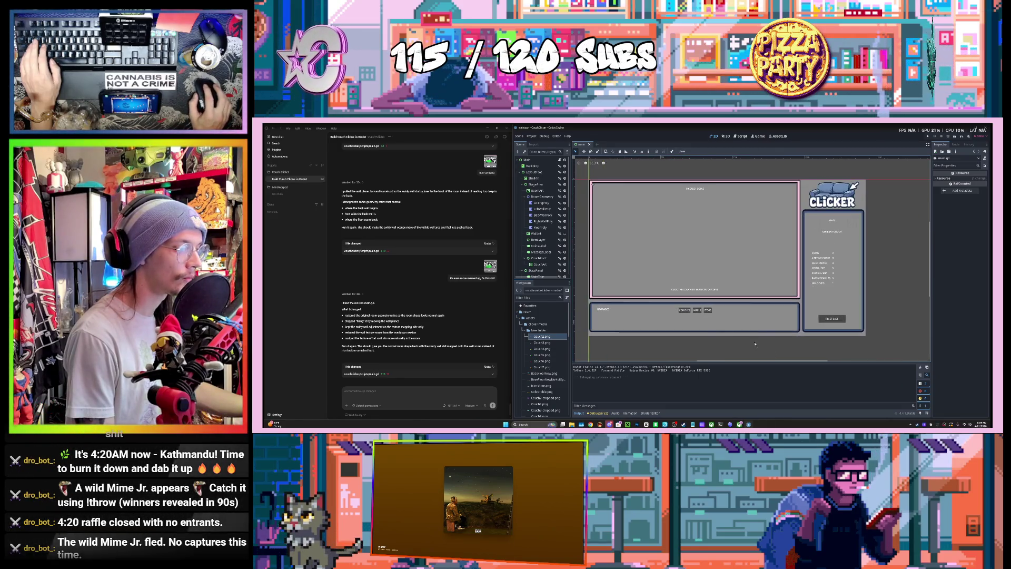
click(700, 288)
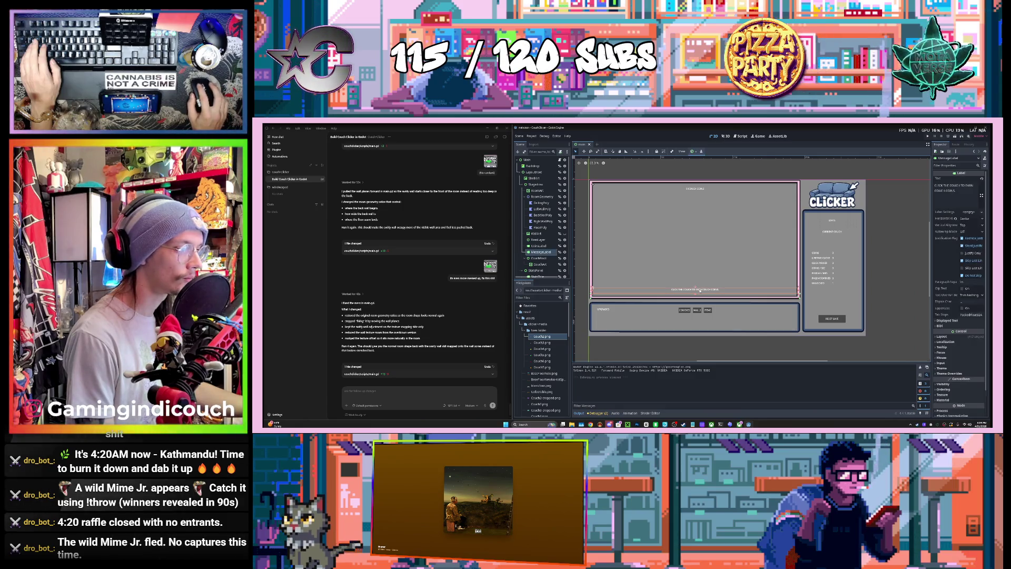
click(769, 350)
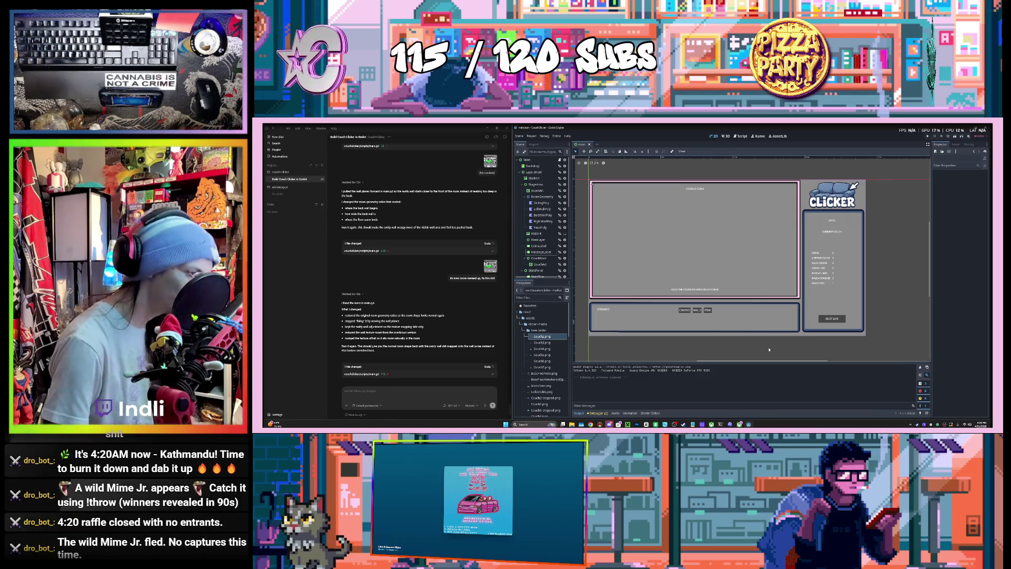
click(684, 310)
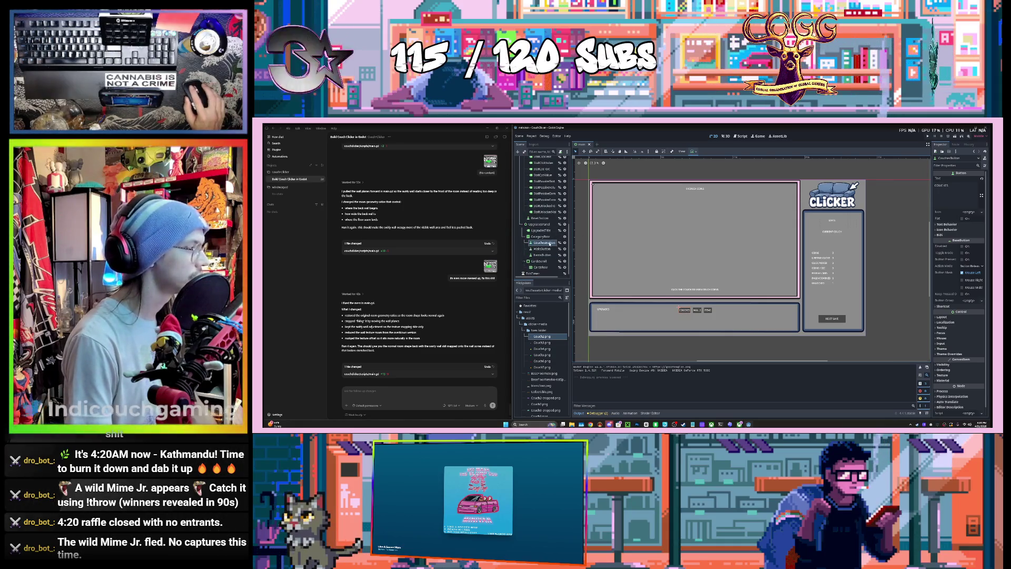
Step: Turn on the Flat property for CouchesButton in the Inspector
right_click(550, 243)
click(532, 246)
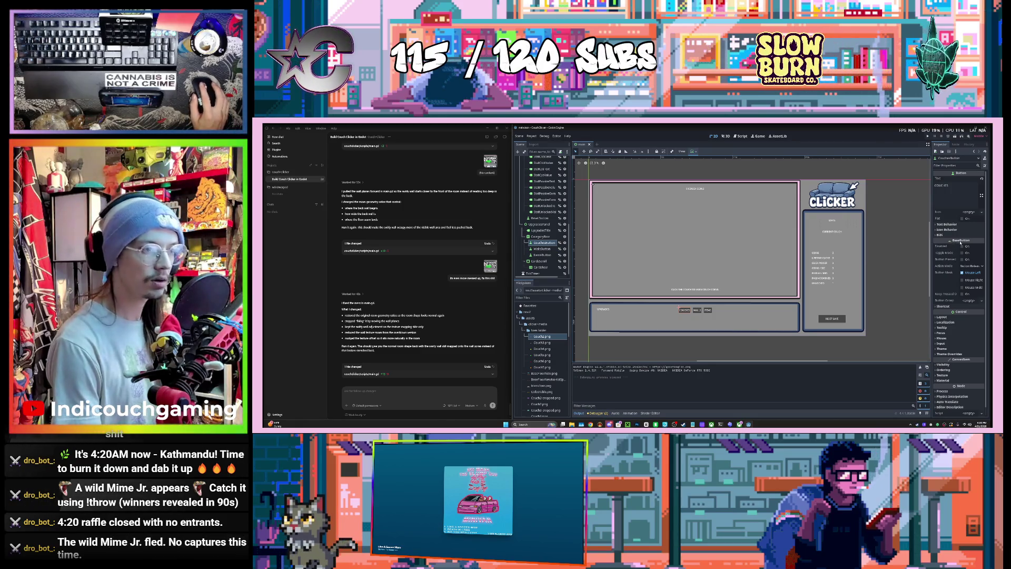
mouse_move(949, 288)
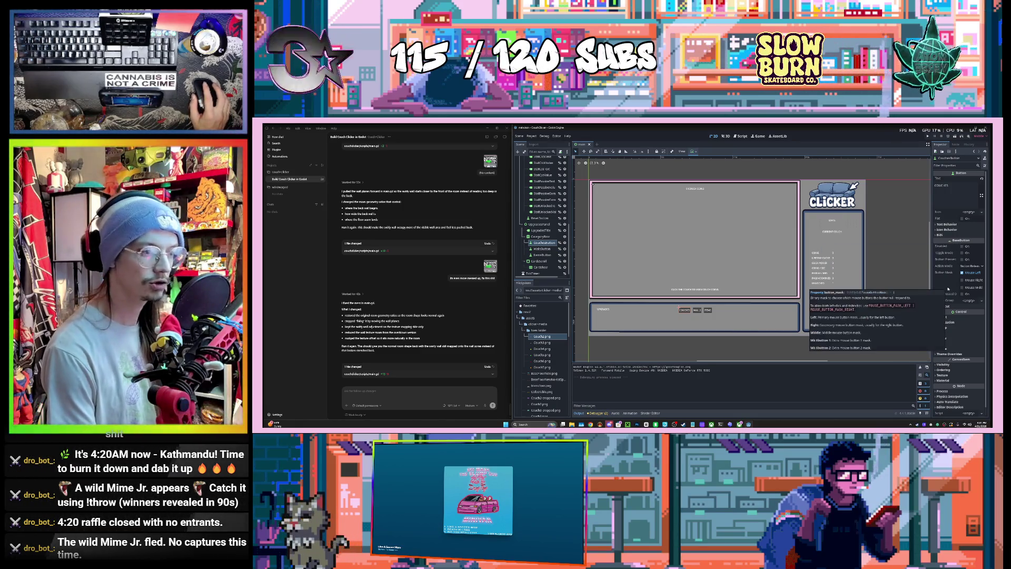
scroll(950, 290, down, 1)
scroll(960, 312, down, 2)
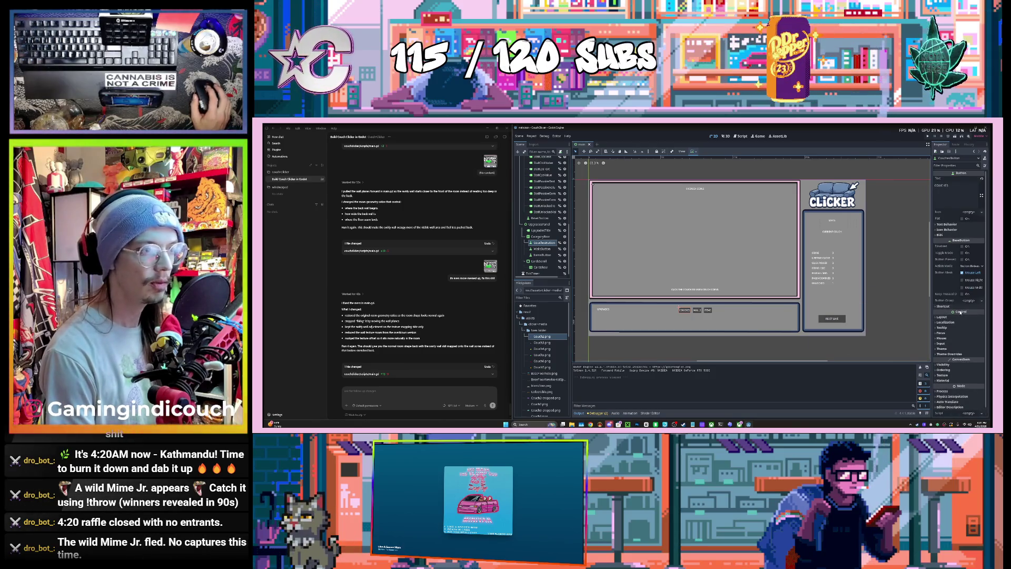
click(945, 353)
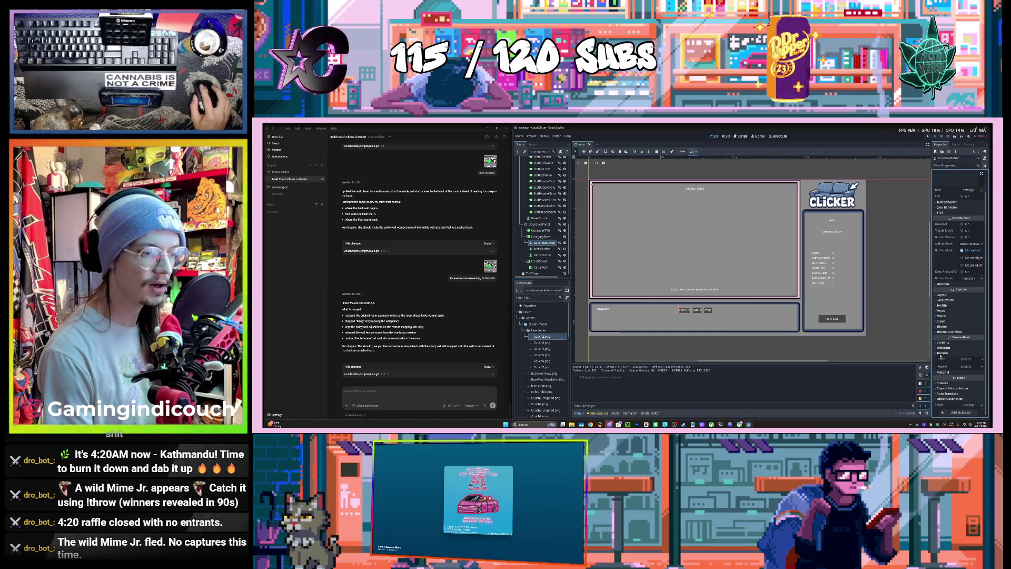
click(944, 353)
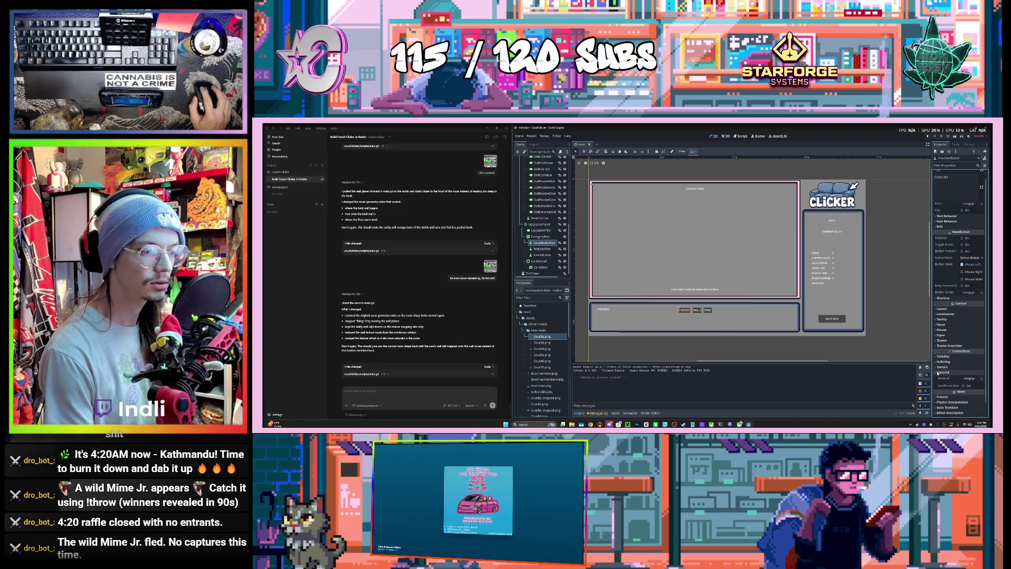
scroll(960, 287, up, 1)
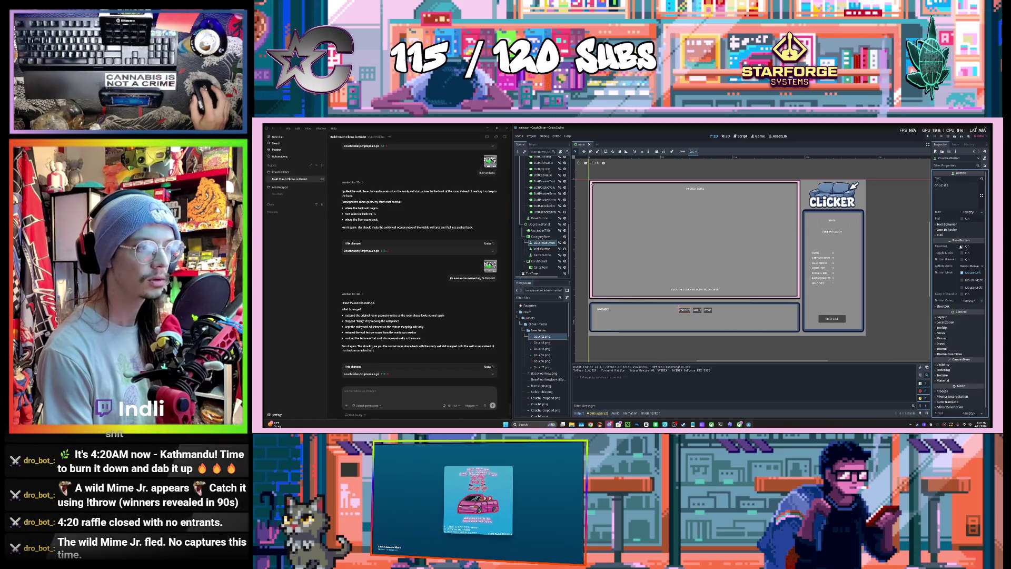
click(965, 220)
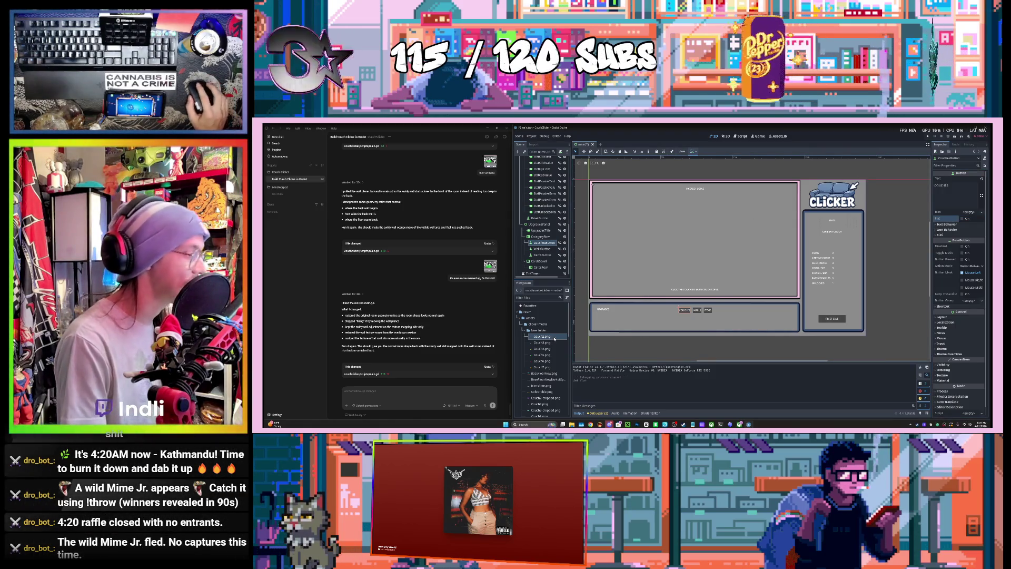
Step: Find UITemplateWBackground in the FileSystem ui folder, then select the UPGRADES title label
scroll(551, 344, down, 5)
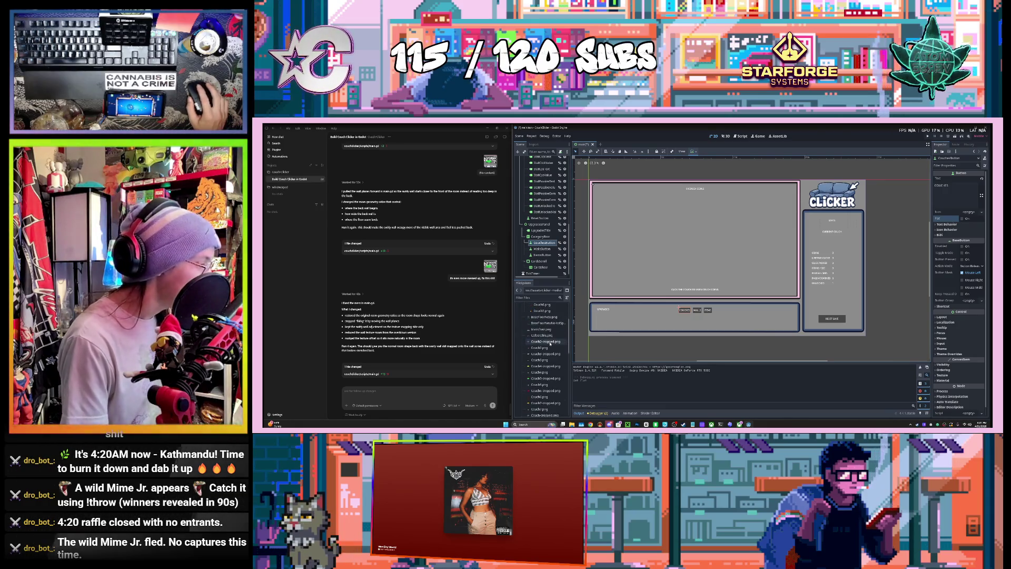
scroll(548, 347, down, 1)
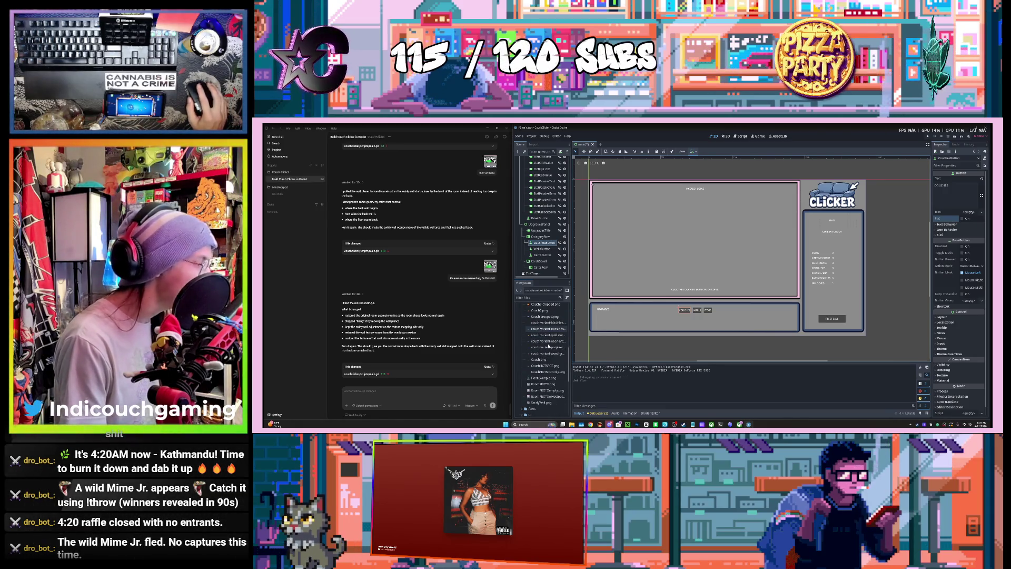
scroll(544, 381, down, 1)
scroll(544, 382, down, 3)
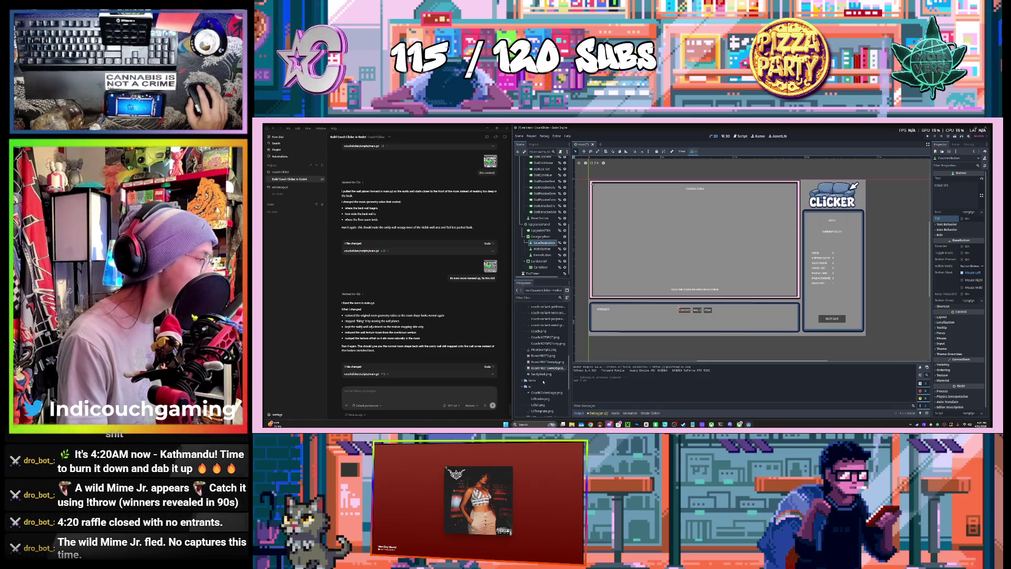
click(541, 389)
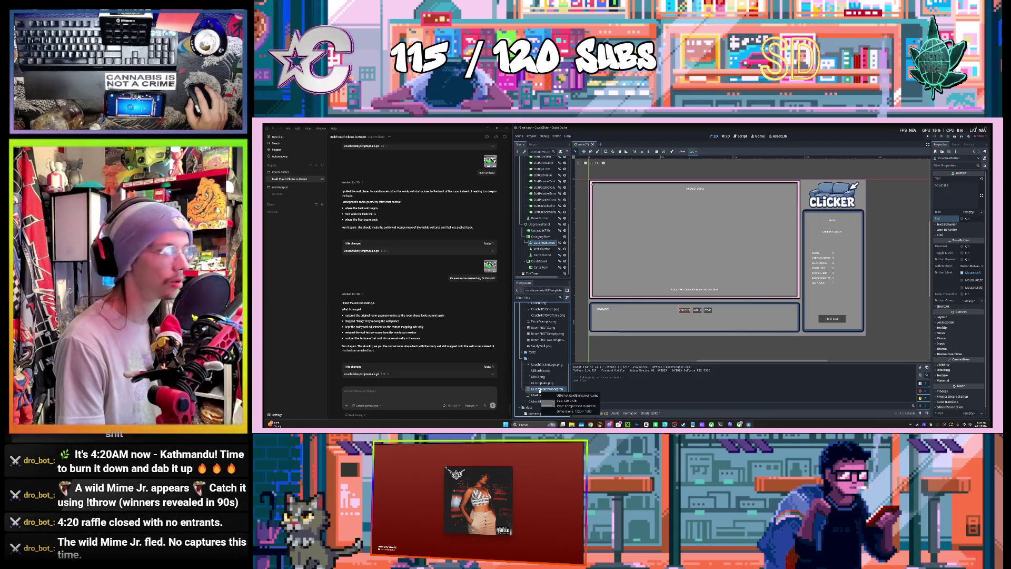
click(602, 311)
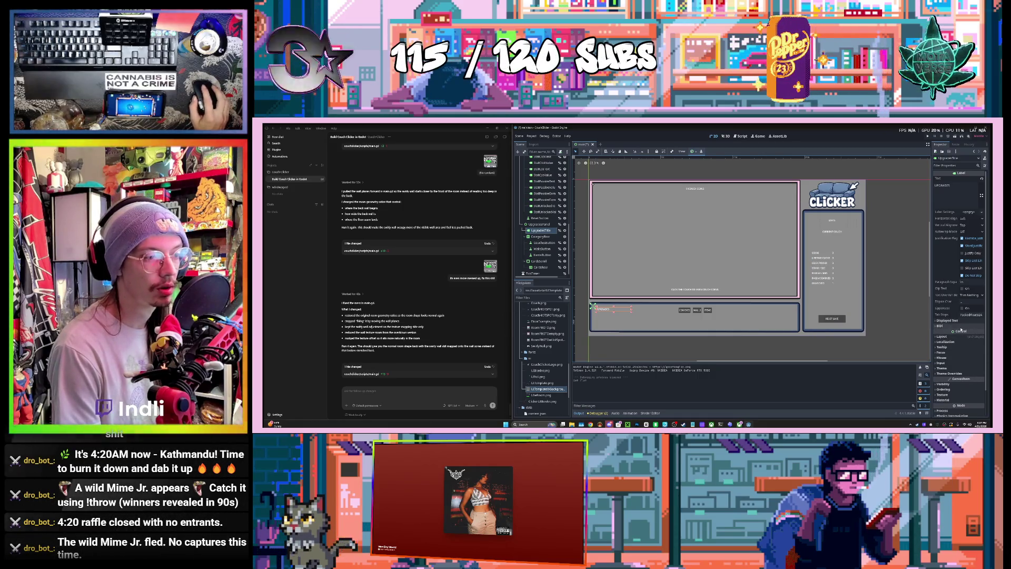
mouse_move(953, 296)
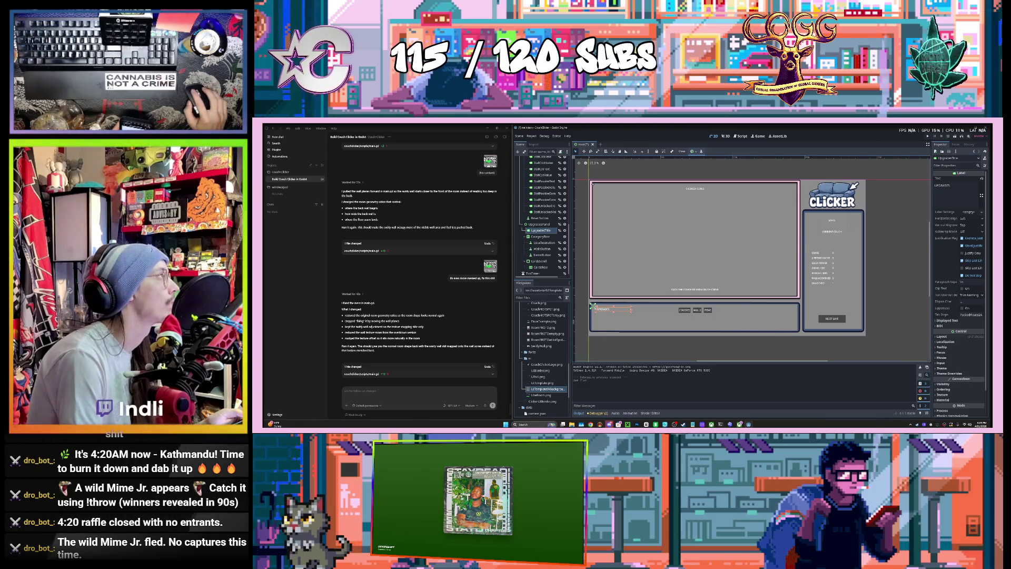
click(591, 424)
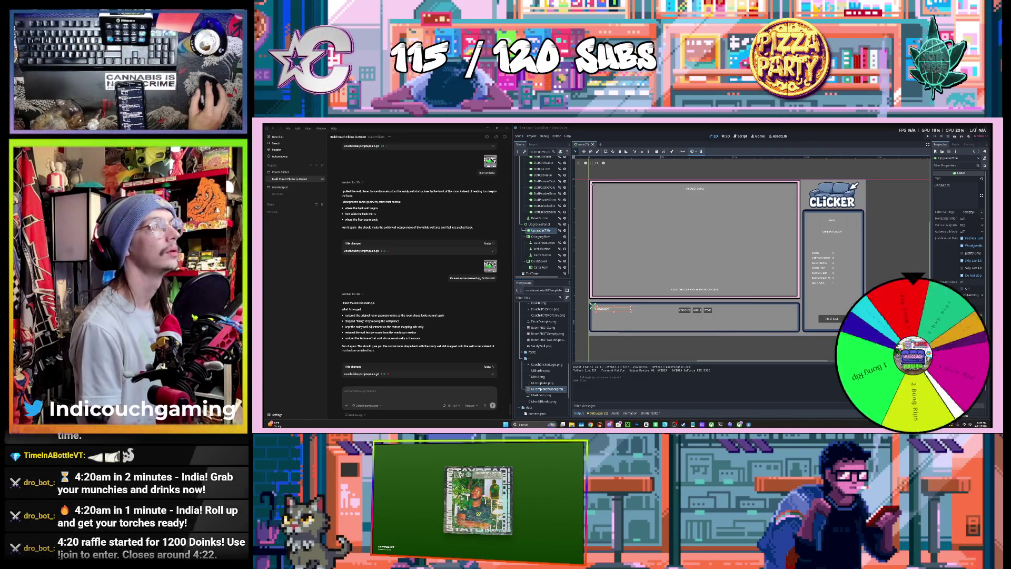
key(super+d)
key(super+d)
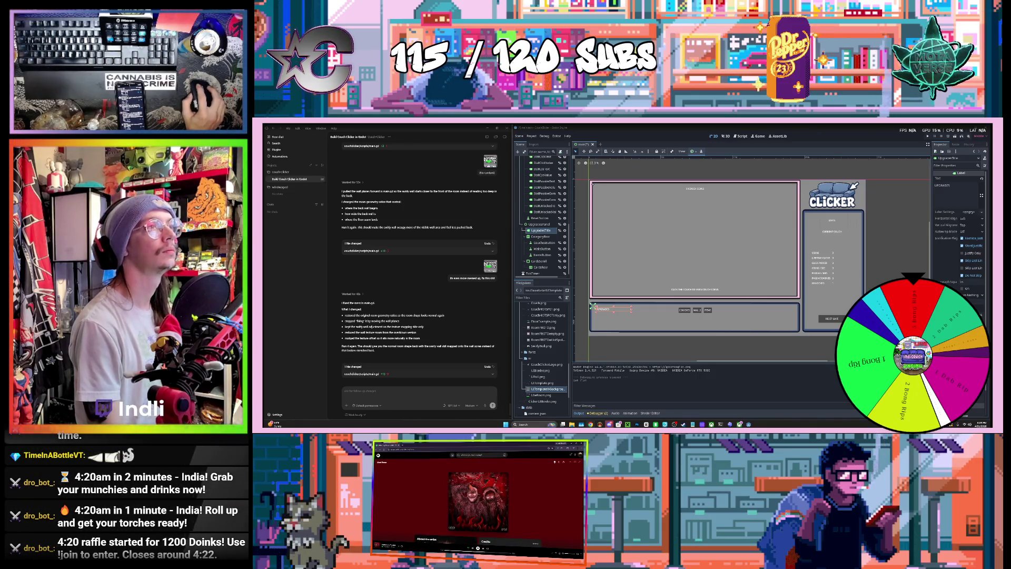
key(super+d)
key(super+d)
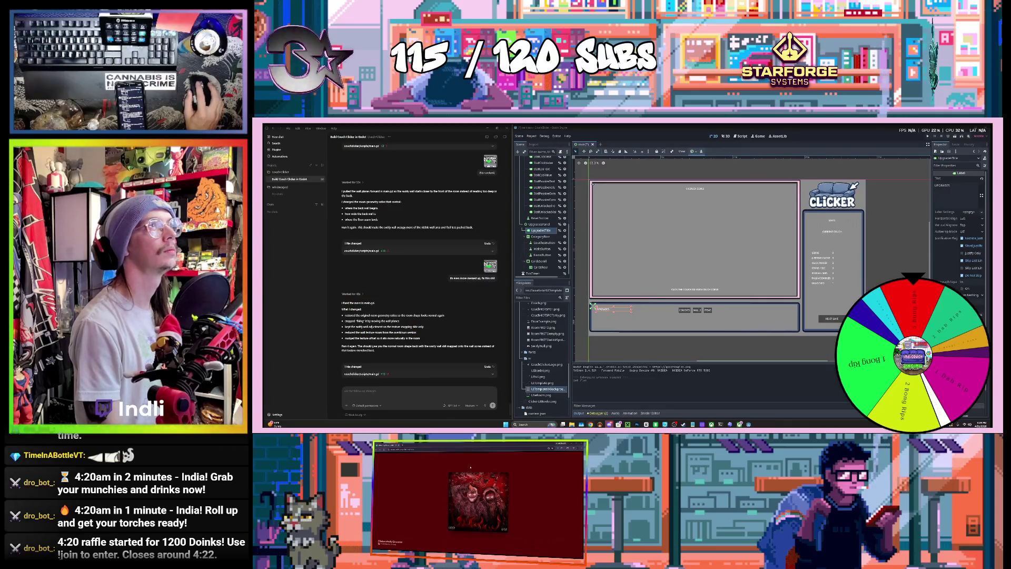